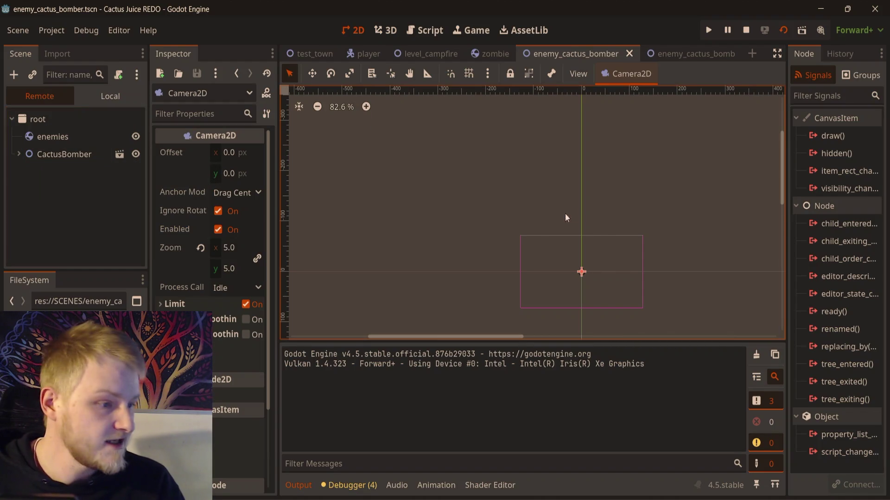
- Stop the game and bring up the enemy_cactus_bomber script with spawn_cactus_bomb and cactus_bomb_scene
left_click(737, 32)
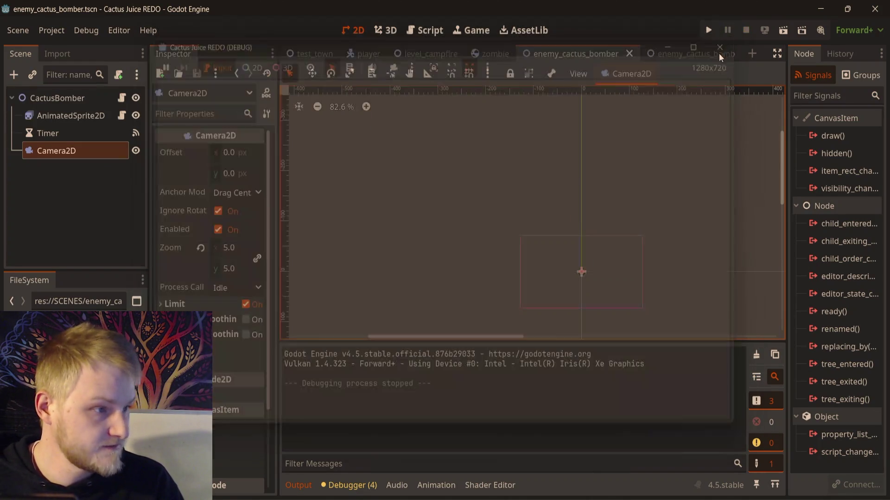
left_click(431, 31)
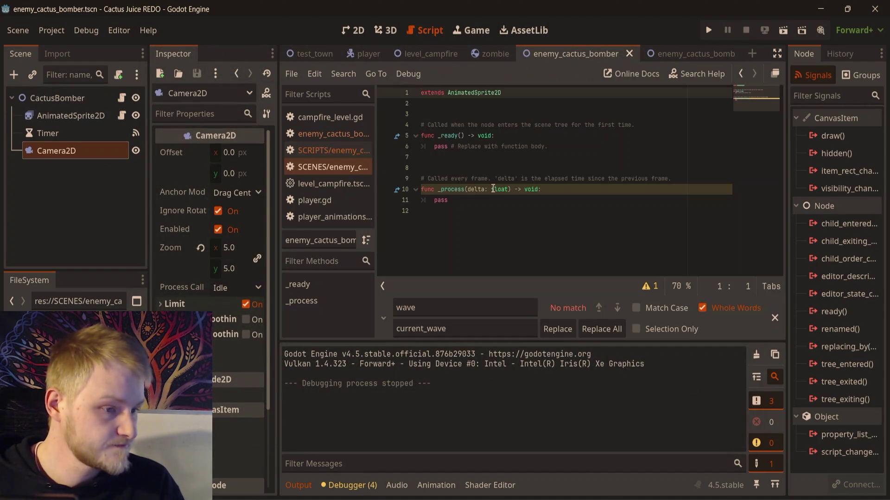
left_click(122, 98)
scroll(505, 220, "down", 5)
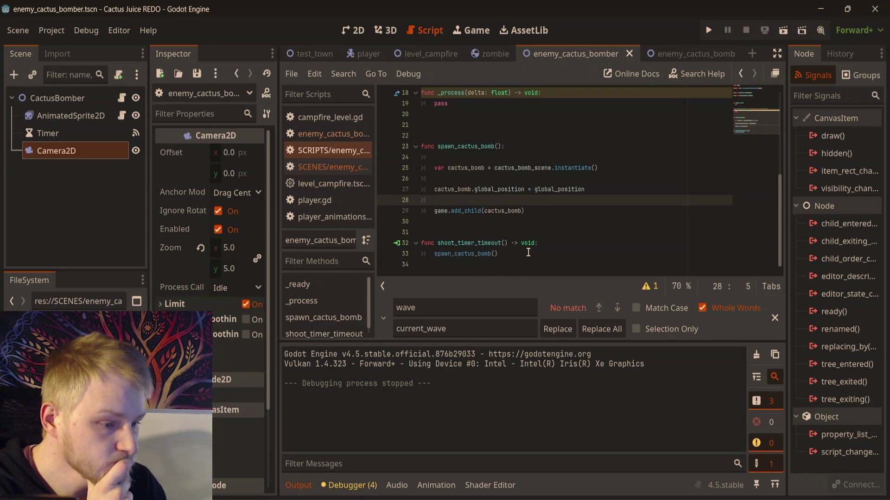
scroll(528, 252, "up", 5)
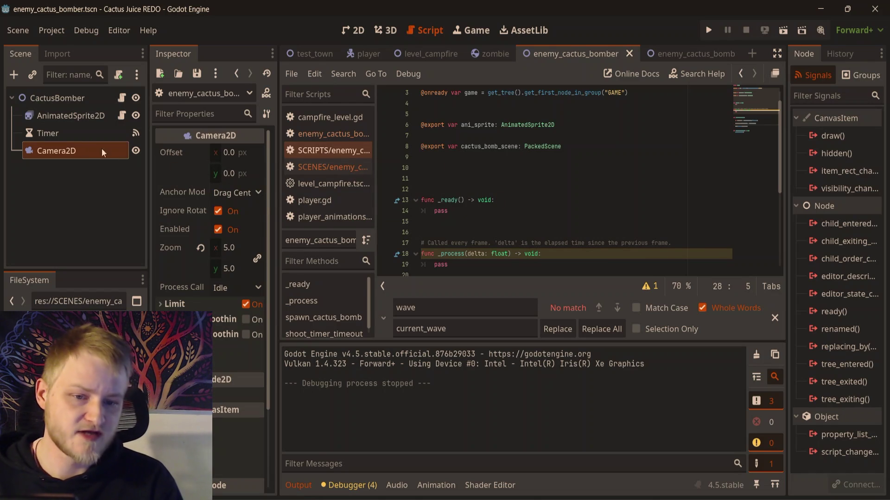
- Turn on Autostart and One Shot for the bomber's Timer
left_click(87, 134)
left_click(221, 209)
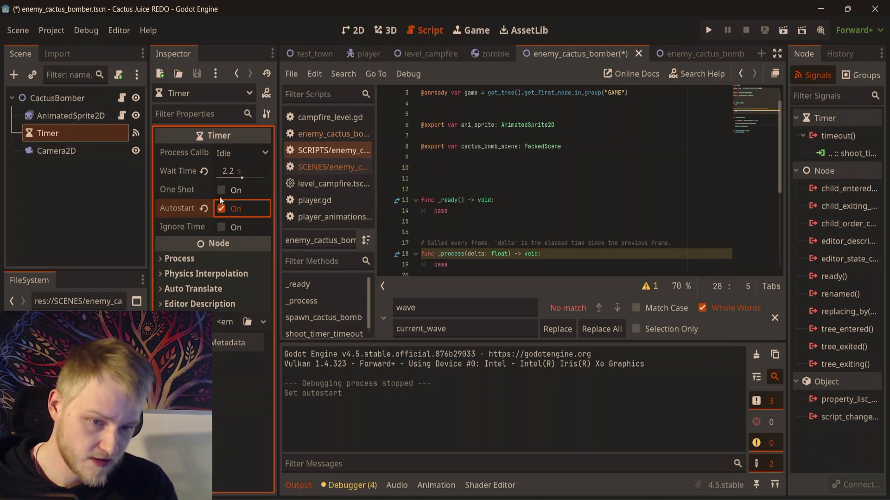
left_click(221, 191)
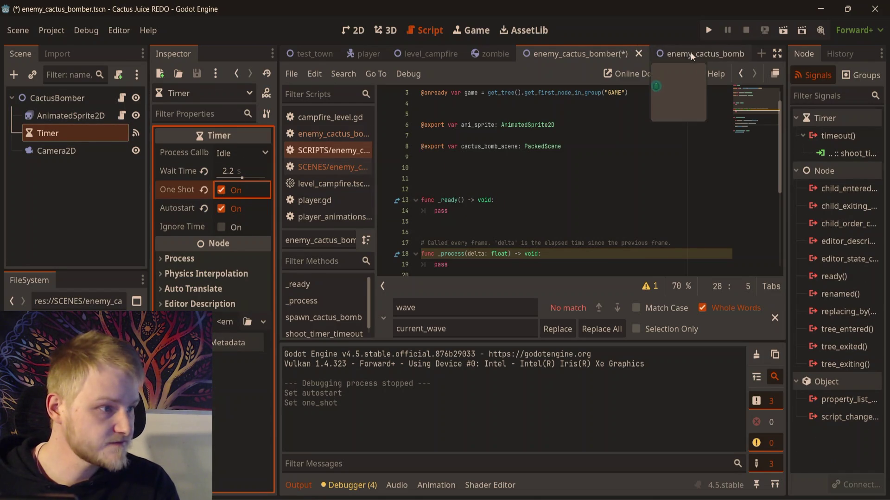
- Reset the cactus bomb's Z Index to 0, save both scenes, and close the bomb tab
left_click(691, 53)
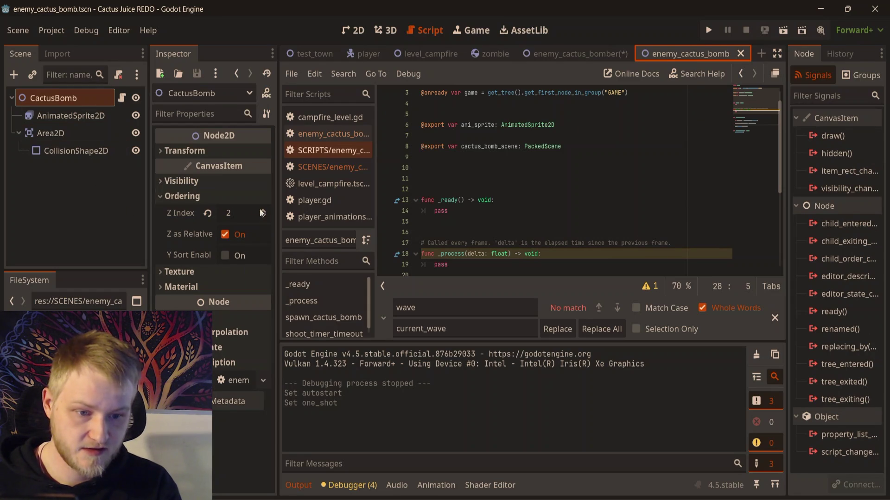
left_click(208, 214)
key("ctrl+s")
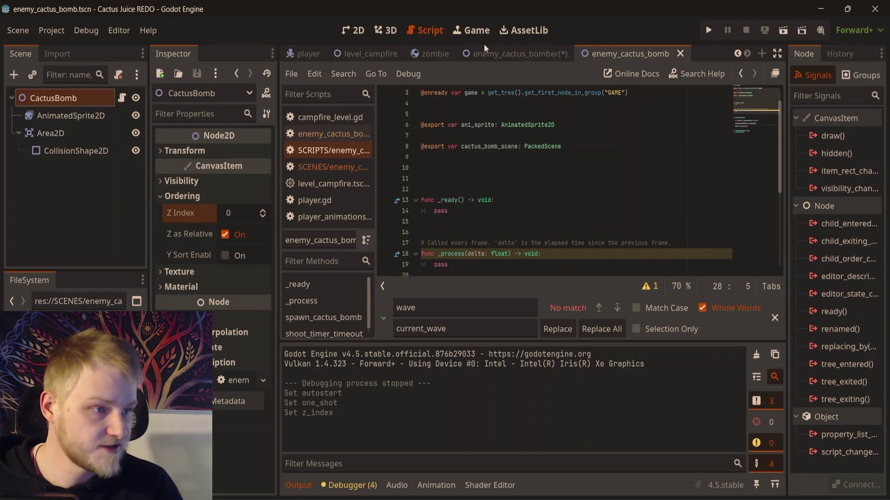
left_click(494, 55)
key("ctrl+s")
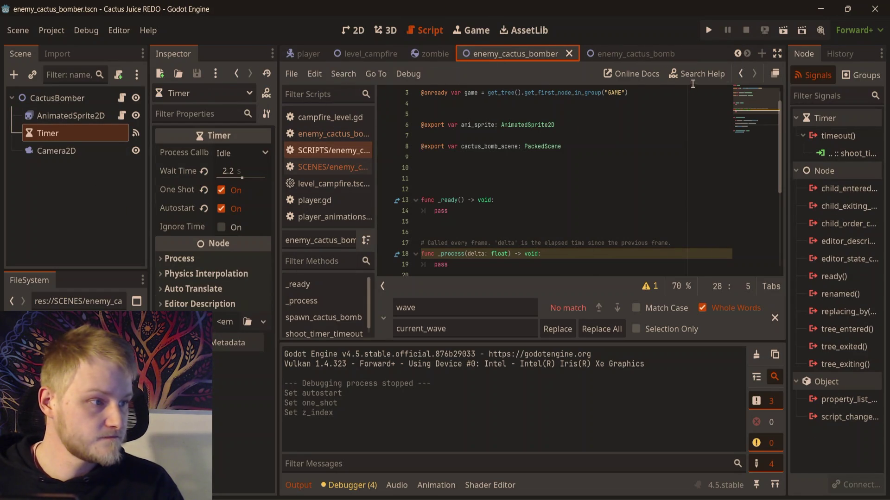
middle_click(612, 52)
- Close the level_campfire and zombie scene tabs, keeping test_town open
left_click(324, 52)
middle_click(443, 51)
middle_click(446, 52)
- Run test_town with F6, walk the player left near the bomber, then stop the game
left_click(347, 31)
key("F6")
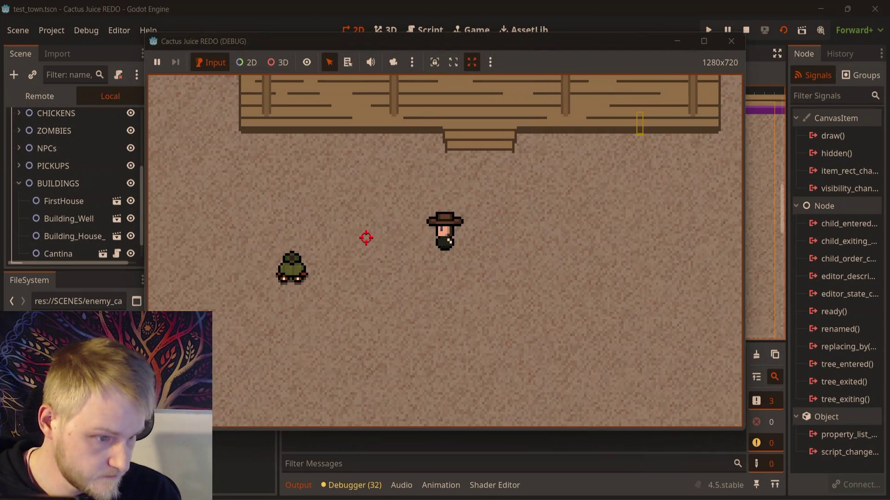
key("a")
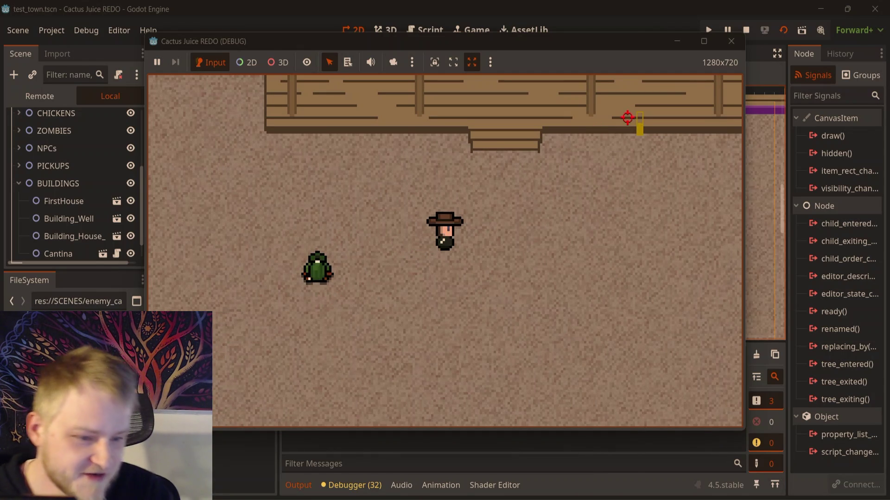
left_click(731, 40)
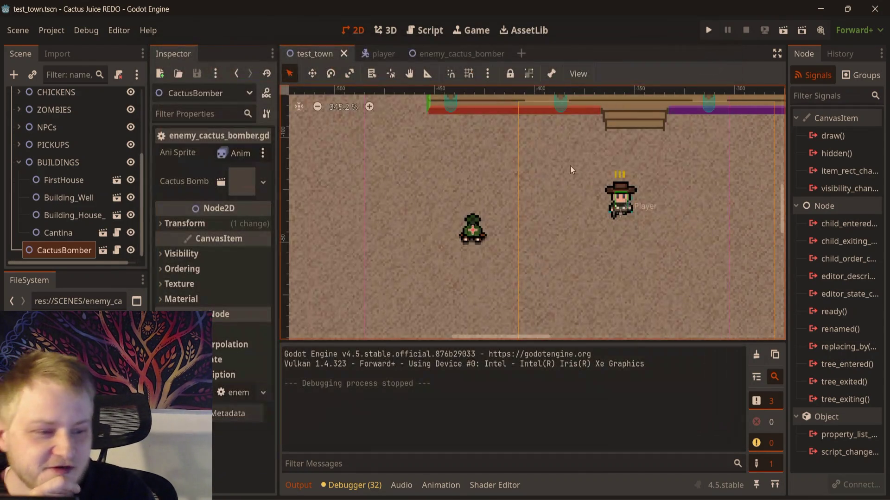
- Open CactusBomber's script and insert a blank line after the global_position line in spawn_cactus_bomb
left_click(431, 31)
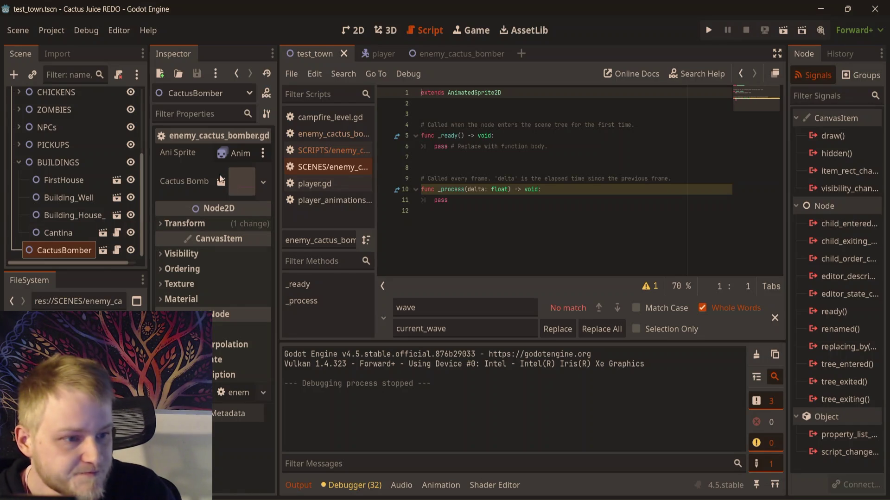
left_click(452, 58)
left_click(57, 98)
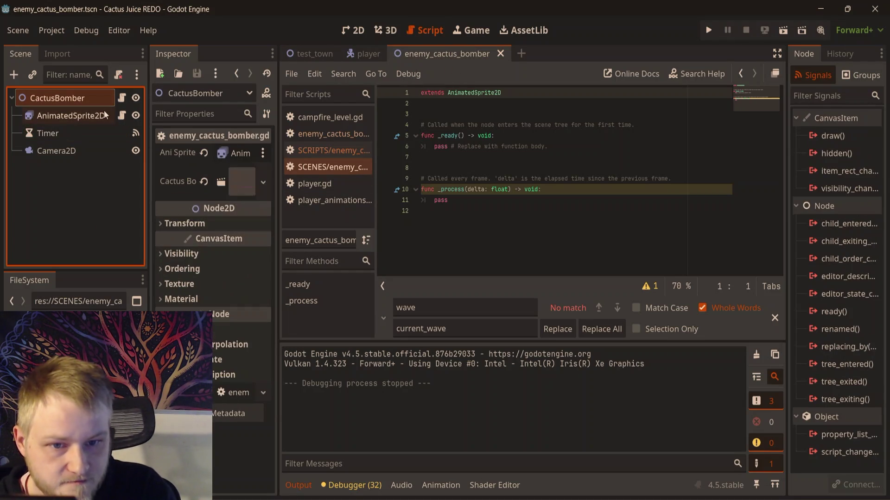
left_click(122, 98)
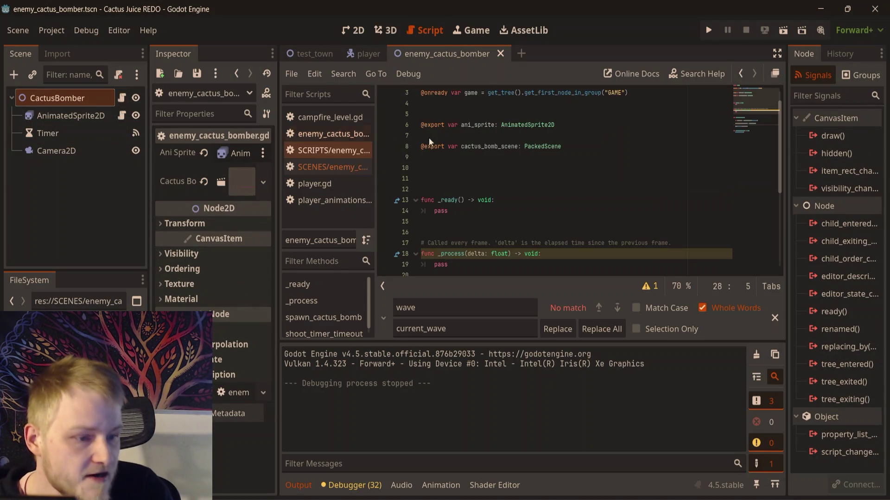
scroll(556, 185, "down", 5)
left_click(557, 200)
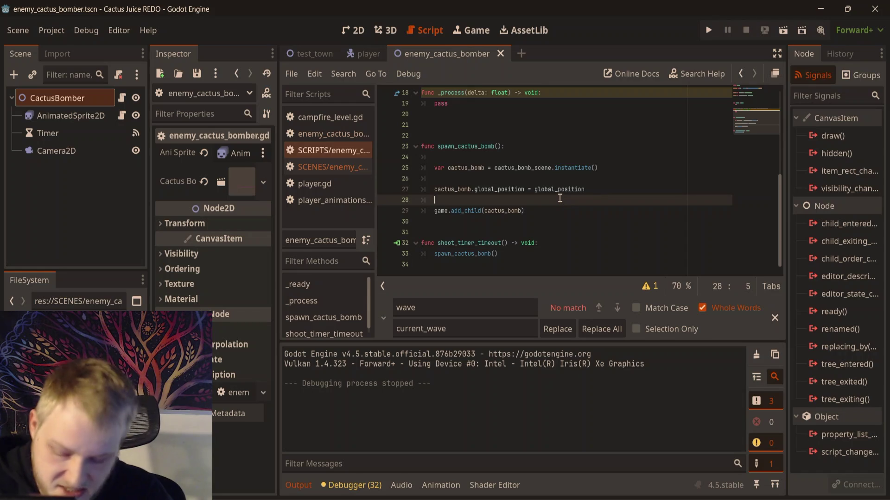
key("Return")
key("Return")
left_click(578, 214)
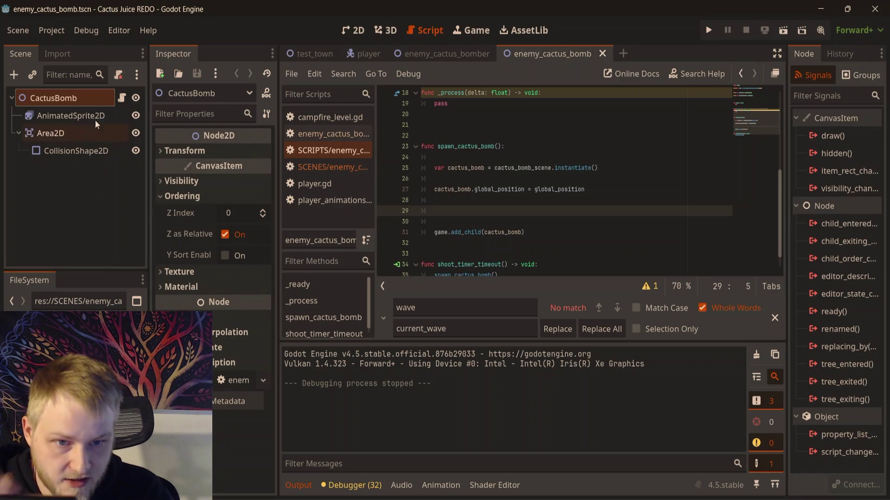
- Change the CactusBomb root node's type to RigidBody2D
right_click(85, 99)
left_click(139, 332)
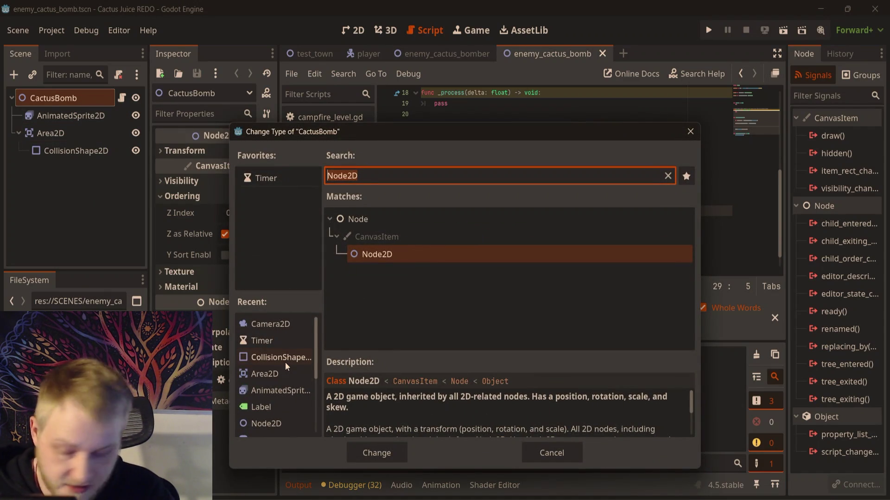
type("Rigid")
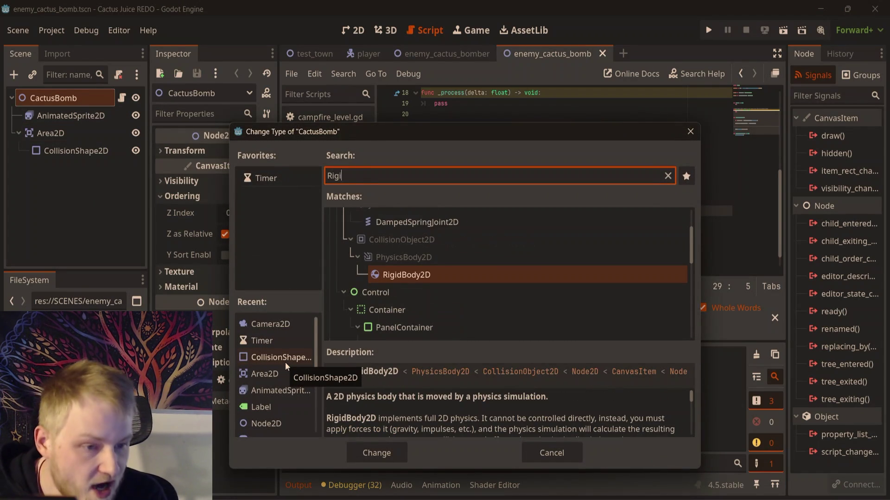
double_click(401, 278)
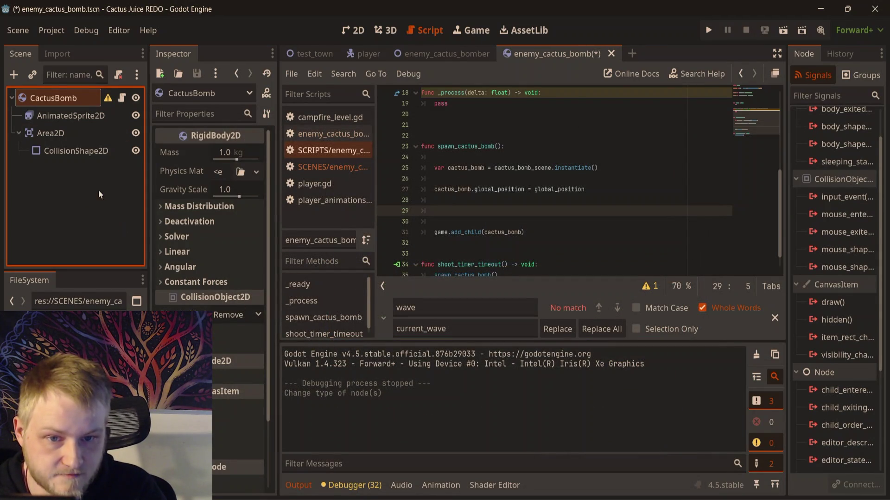
- Set the CactusBomb's Gravity Scale to 0.0 and save the scene
left_click(235, 189)
type("0")
key("Return")
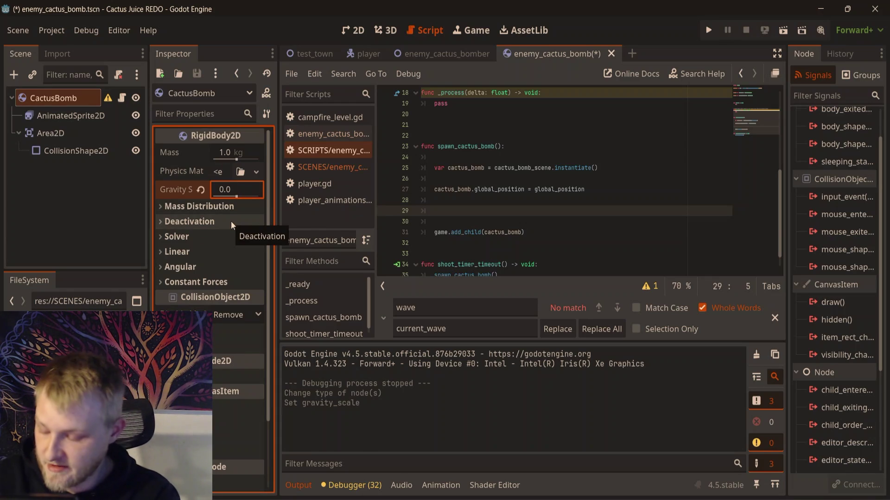
key("ctrl+s")
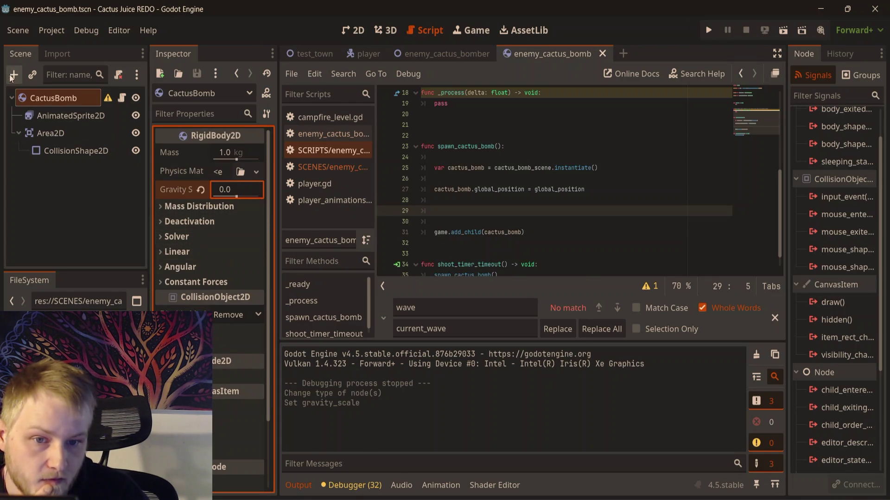
- Change line 1 of the script from extends Node2D to extends RigidBody2D
scroll(481, 151, "up", 5)
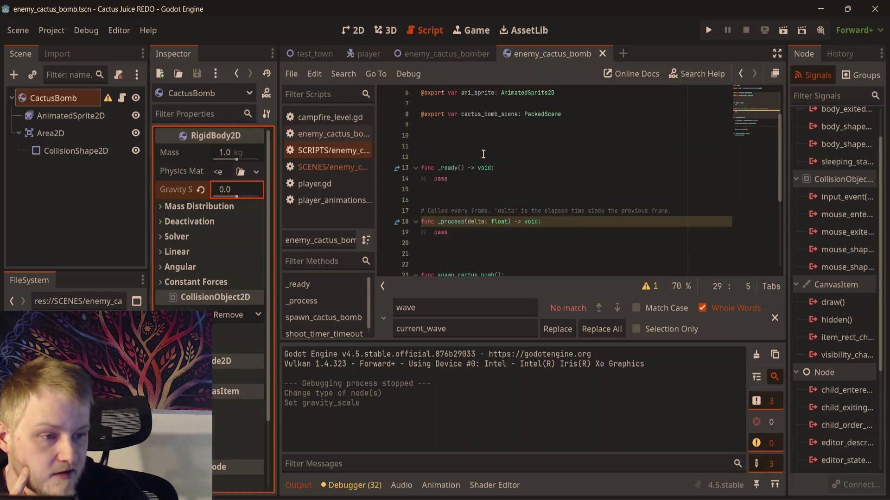
left_click(472, 94)
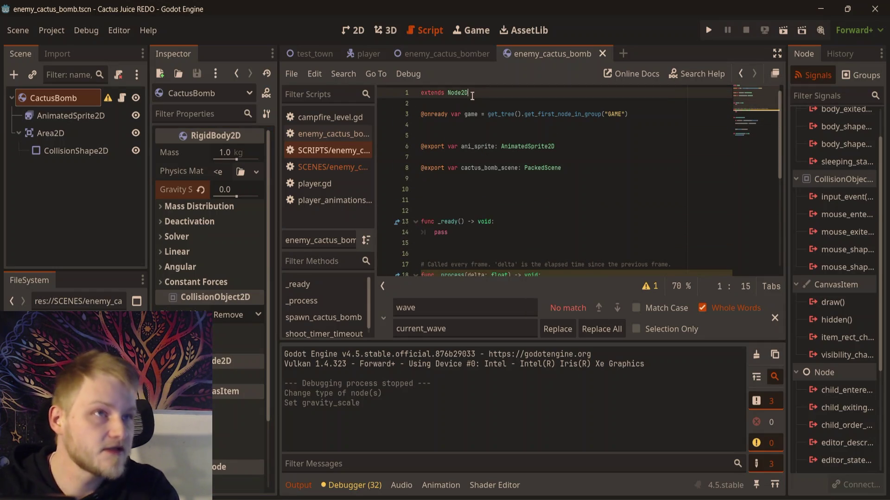
key("BackSpace")
key("BackSpace")
key("BackSpace")
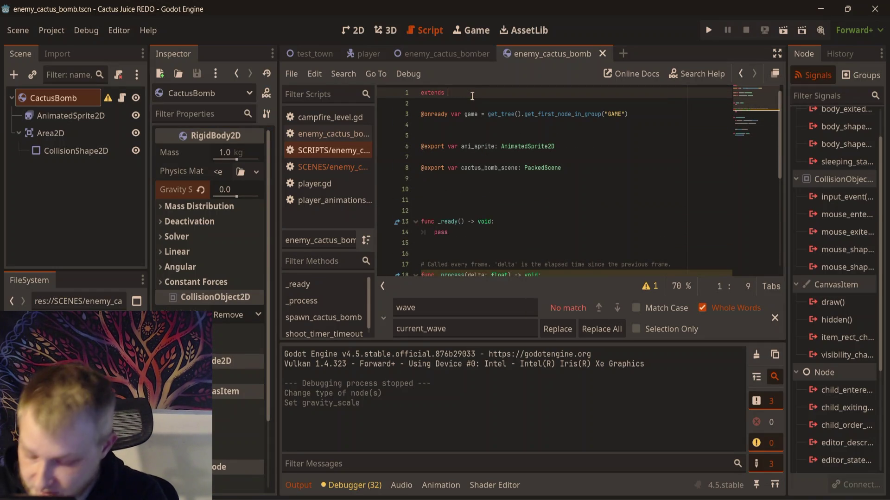
type("igidBody")
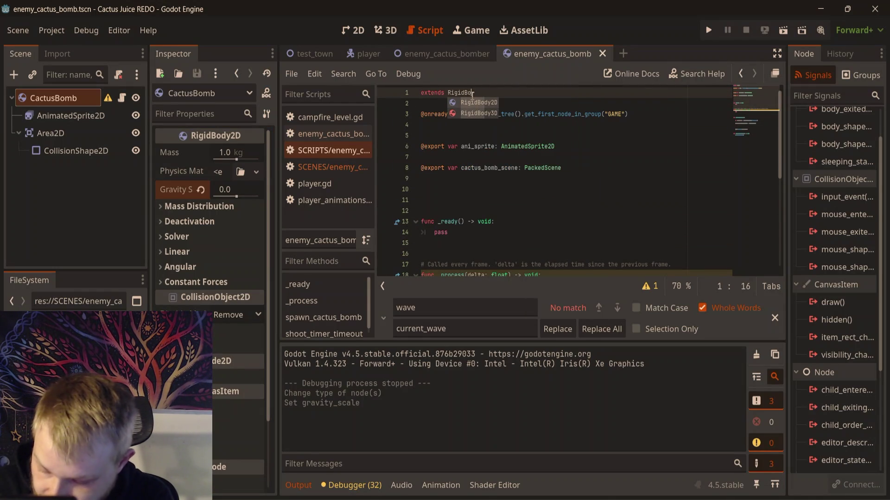
type("2D")
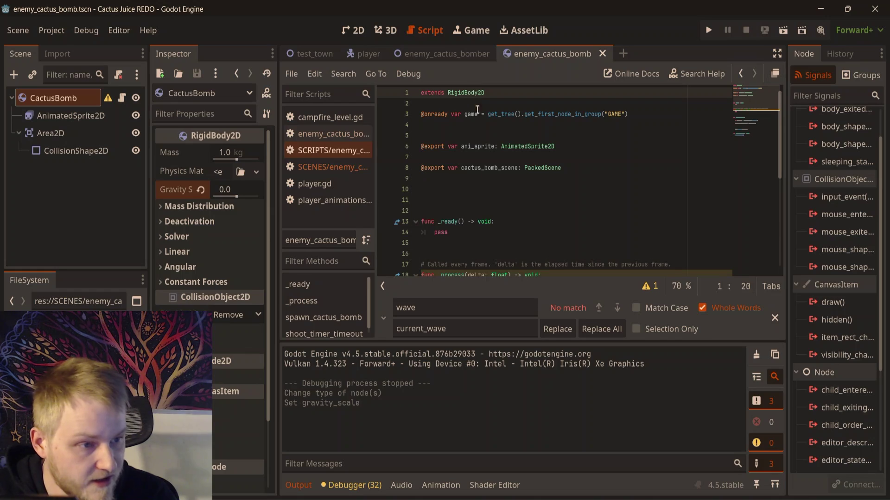
left_click(550, 108)
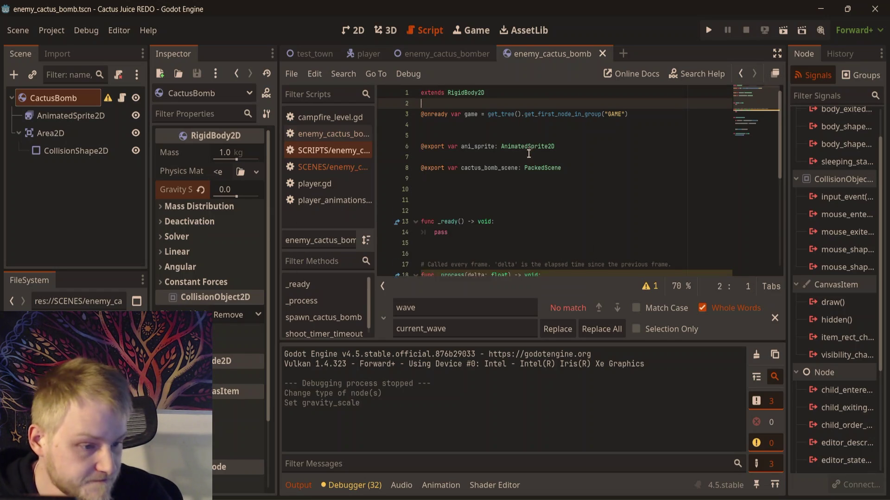
- Run the game from the test_town scene with F5
scroll(530, 151, "down", 6)
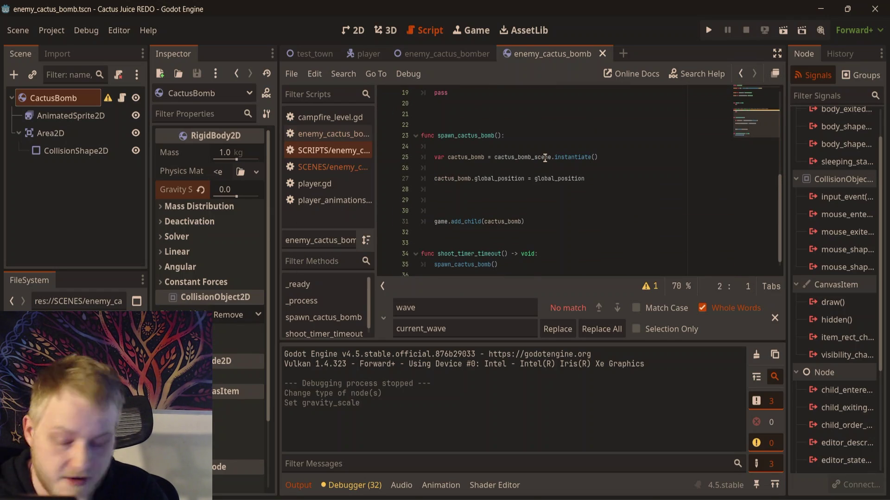
left_click(290, 55)
key("F5")
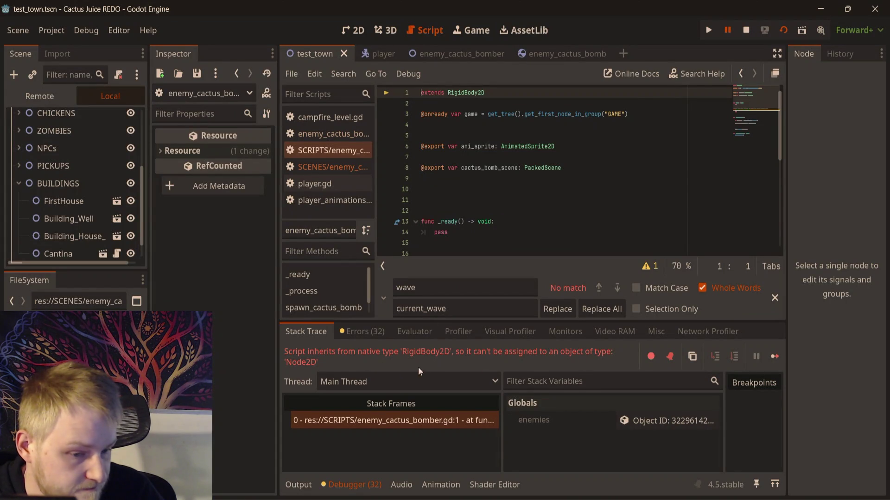
- Revert the enemy_cactus_bomber script's first line to extends Node2D
scroll(486, 195, "down", 5)
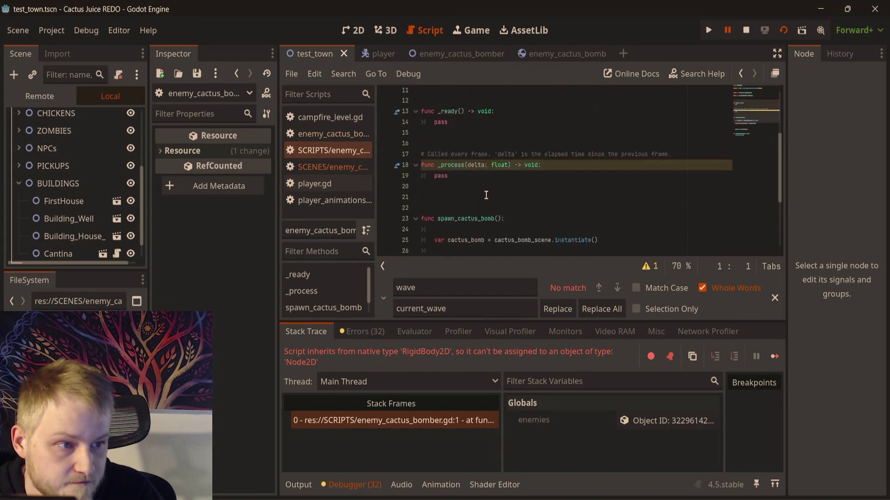
scroll(486, 195, "up", 5)
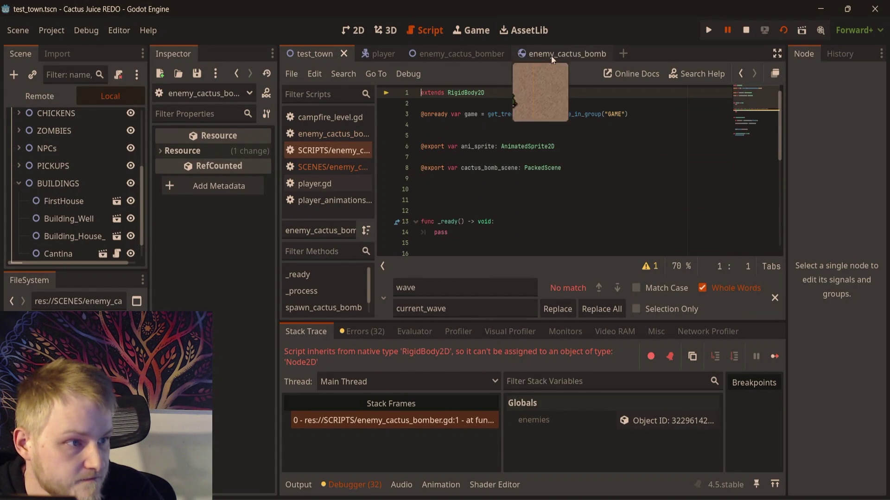
left_click(554, 54)
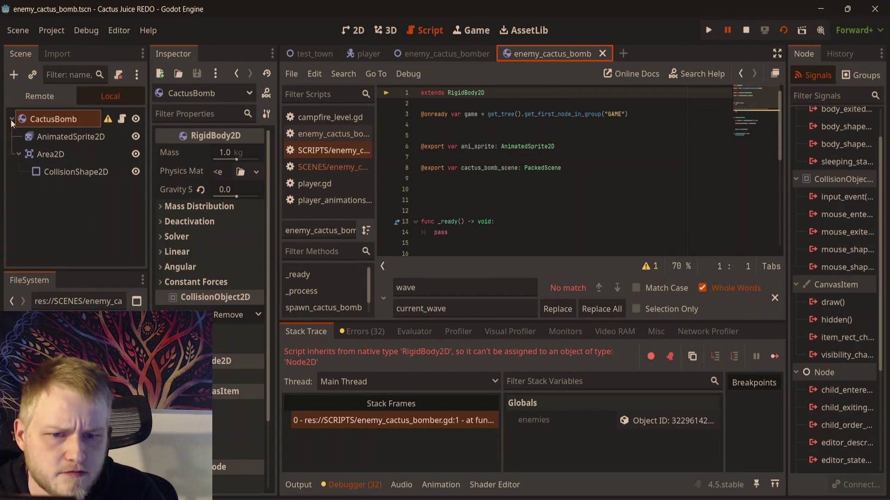
left_click(455, 54)
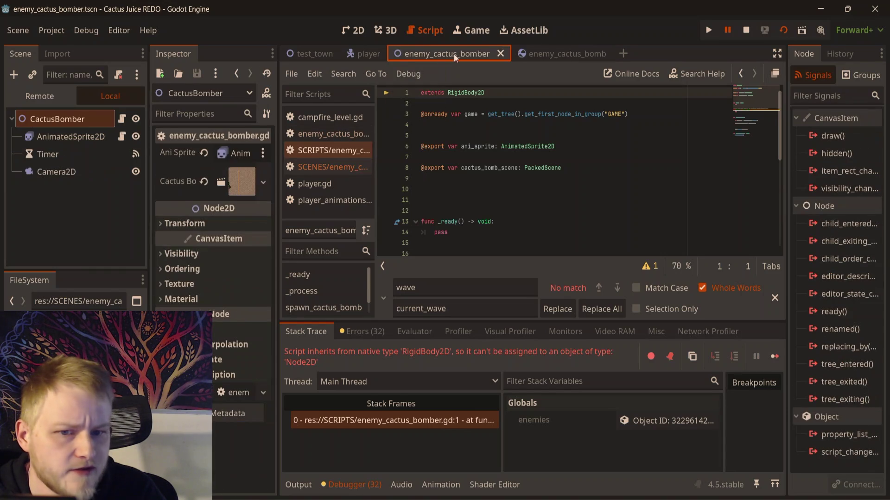
scroll(473, 175, "down", 5)
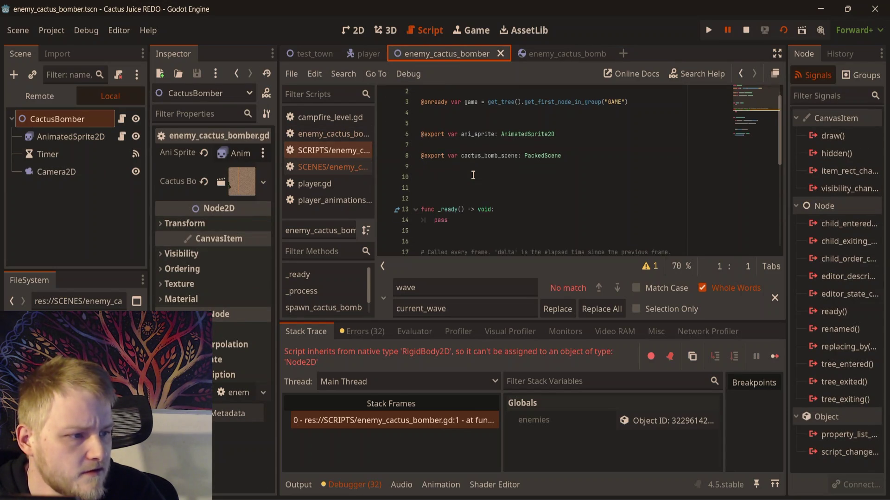
scroll(473, 175, "up", 5)
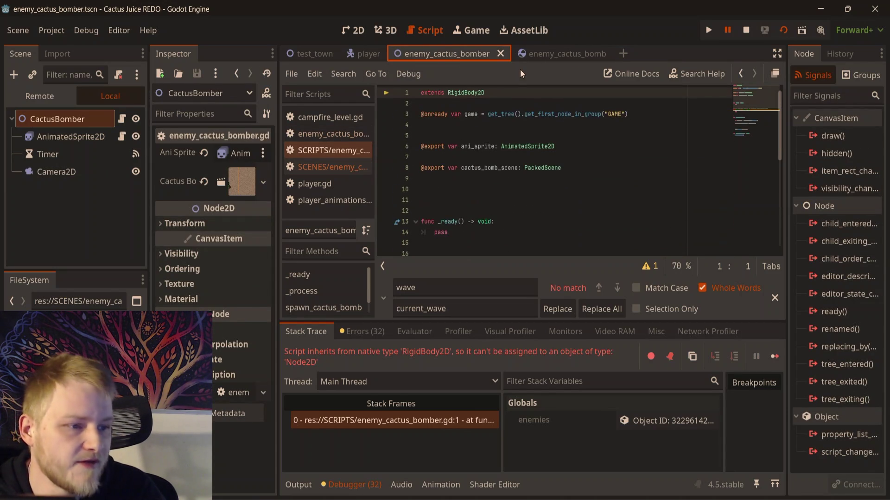
left_click(490, 93)
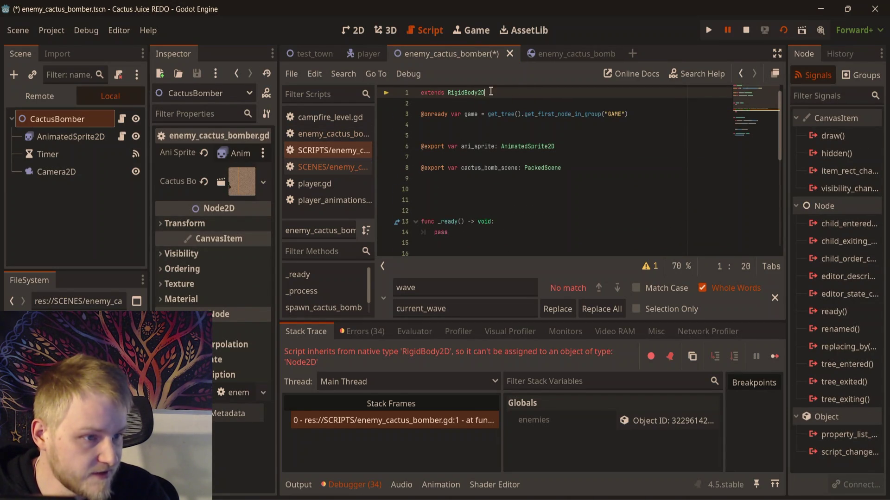
key("ctrl+BackSpace")
type("Node2D")
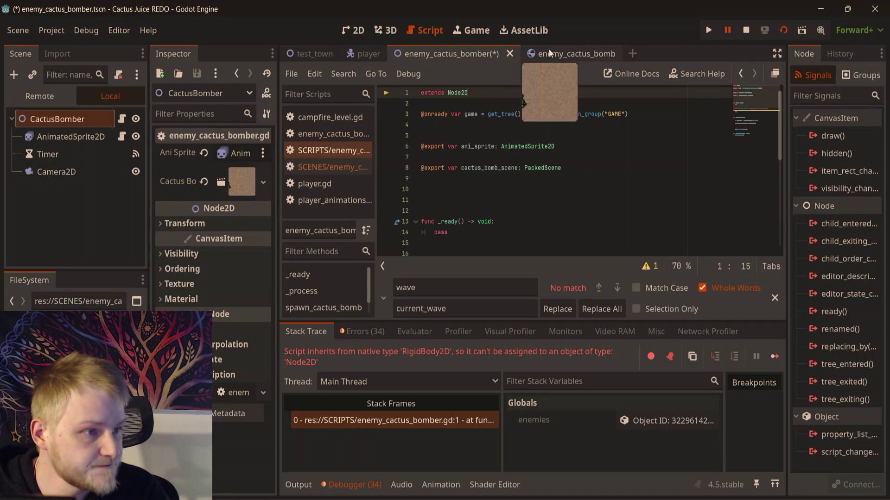
- Make the cactus bomb's own script extend RigidBody2D and save
left_click(549, 48)
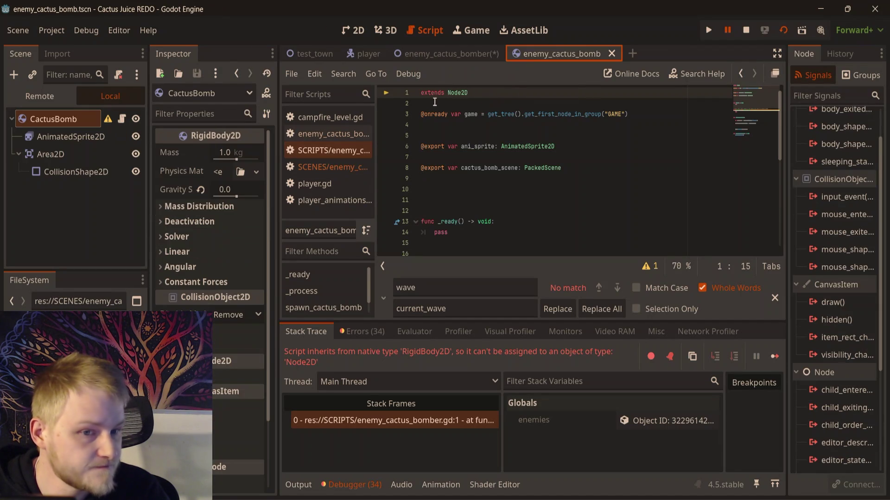
left_click(121, 119)
mouse_move(468, 93)
left_mouse_down()
mouse_move(424, 92)
mouse_move(449, 95)
left_mouse_up()
type("RigidB")
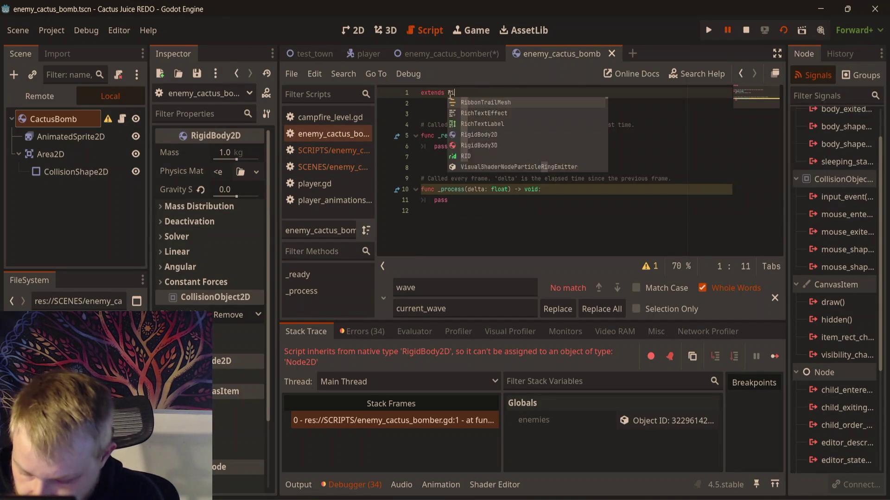
type("ody2D")
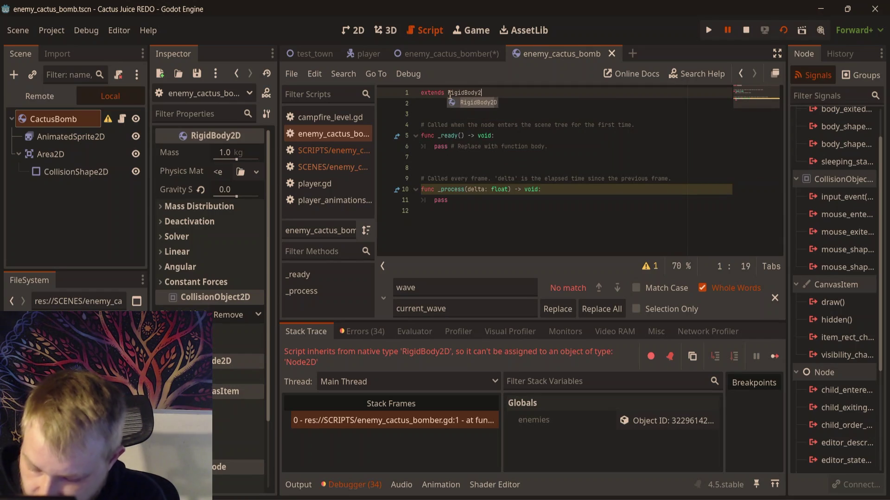
left_click(480, 100)
key("ctrl+s")
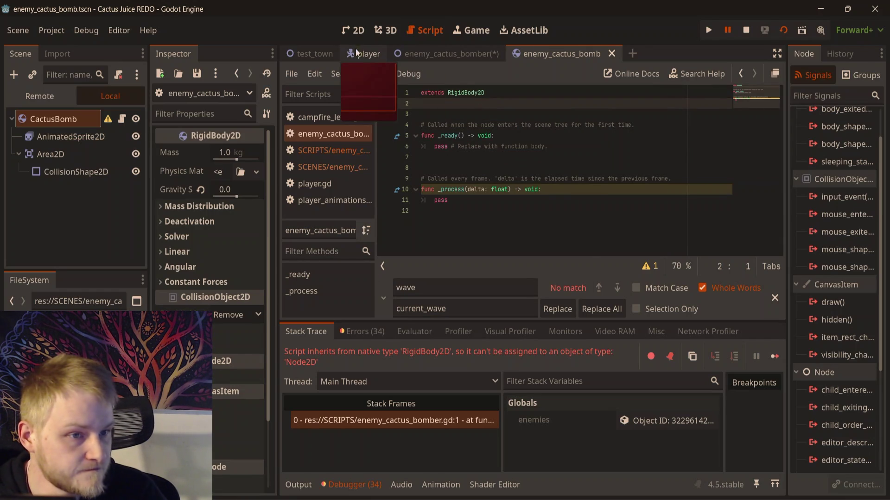
- Run the game from test_town with F5, walk the player around, then close it
left_click(331, 48)
left_click(357, 31)
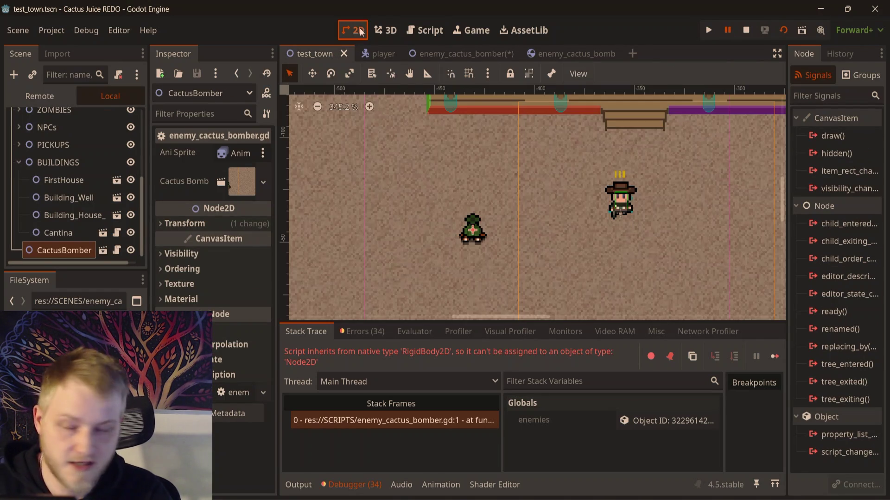
key("F5")
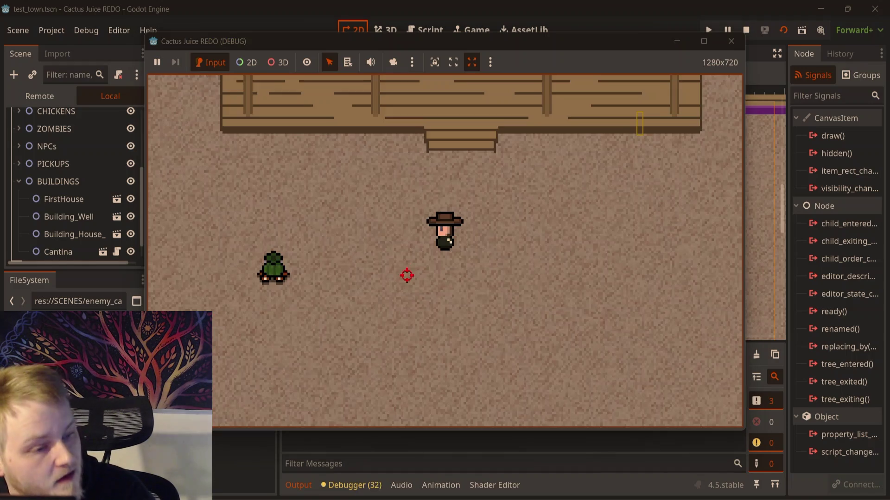
key("a")
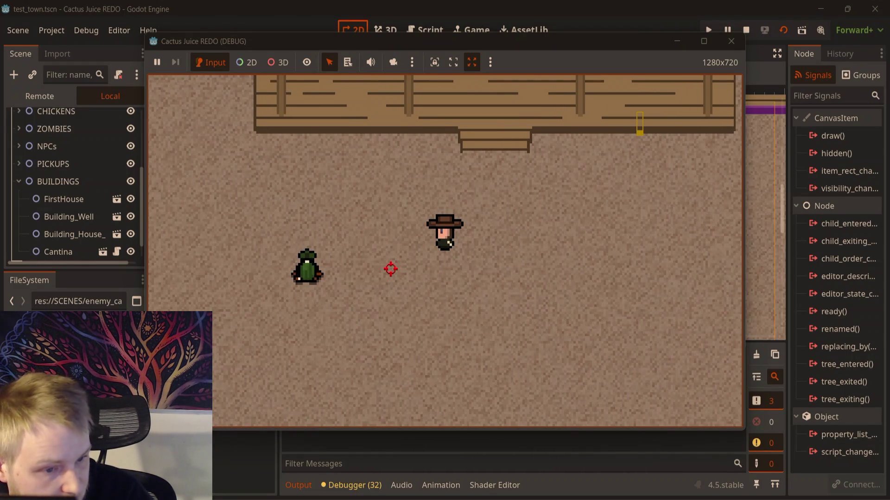
left_click(732, 42)
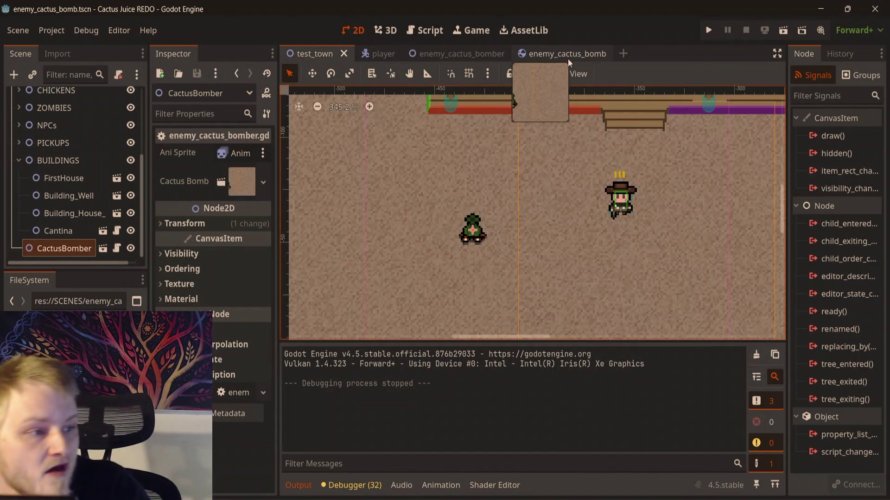
- Open the cactus bomb's script, then open dastard.tscn from the FileSystem dock
left_click(568, 56)
left_click(122, 97)
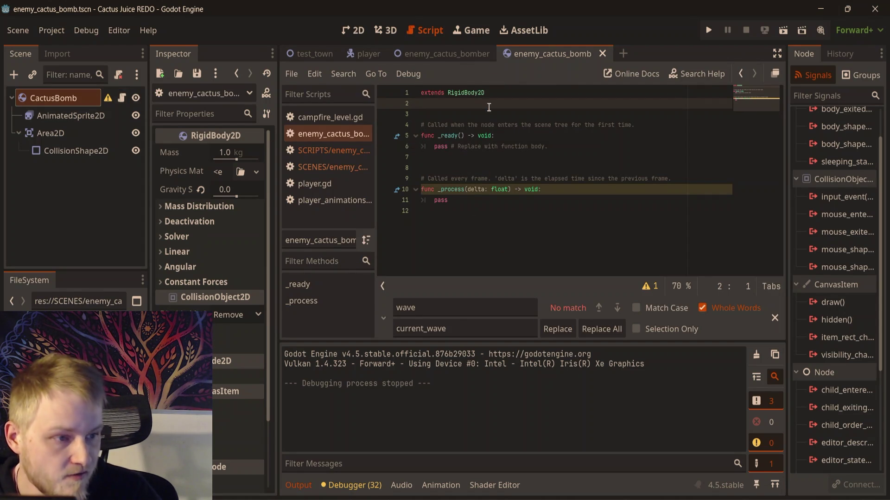
left_click(448, 52)
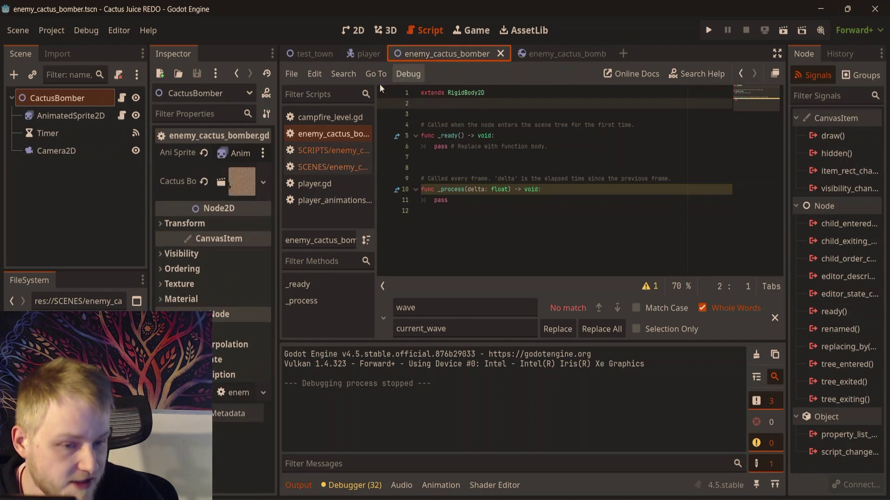
left_click(574, 56)
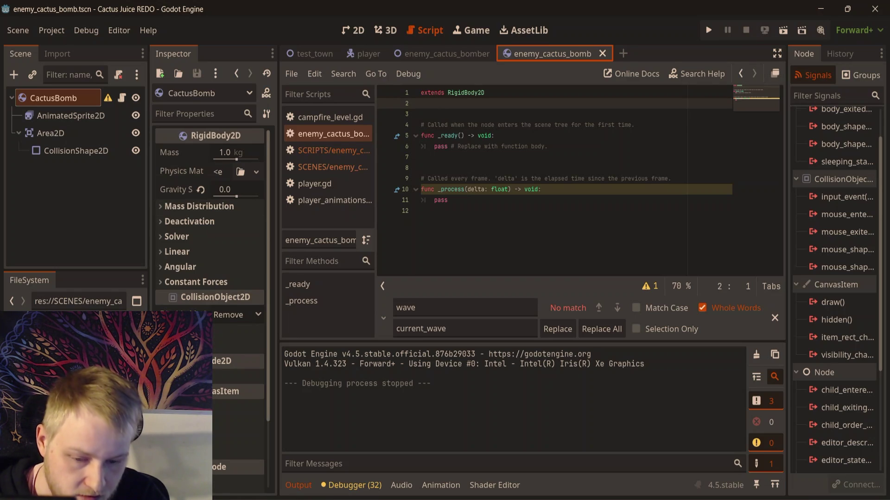
double_click(70, 352)
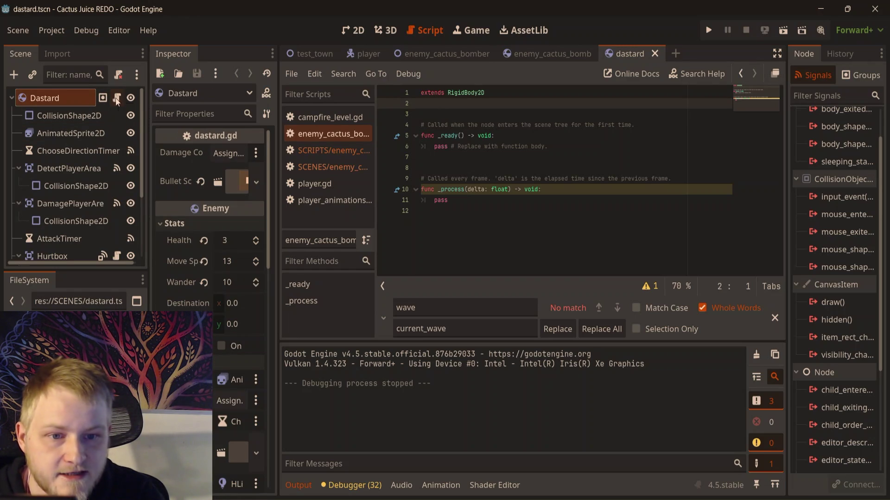
- Open dastard.gd and scroll through its _process code that moves it toward the player
left_click(116, 100)
scroll(645, 232, "up", 20)
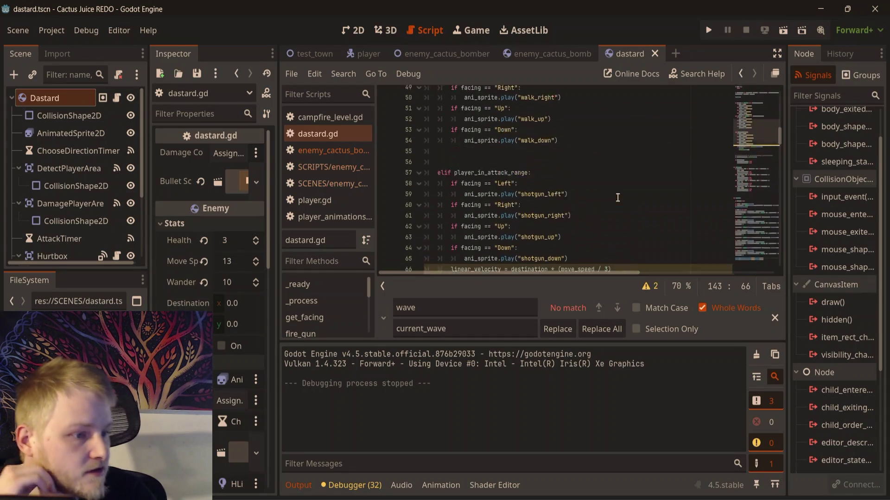
scroll(617, 197, "up", 4)
scroll(565, 218, "up", 9)
scroll(561, 220, "down", 3)
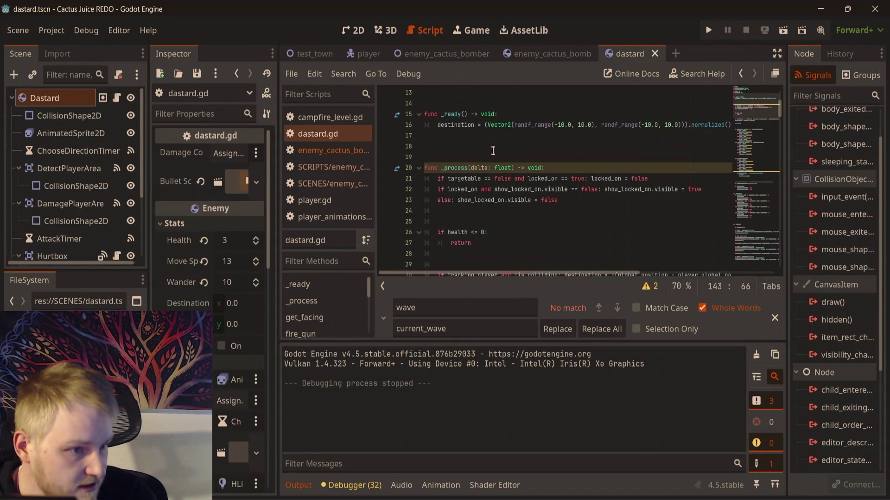
scroll(494, 153, "down", 4)
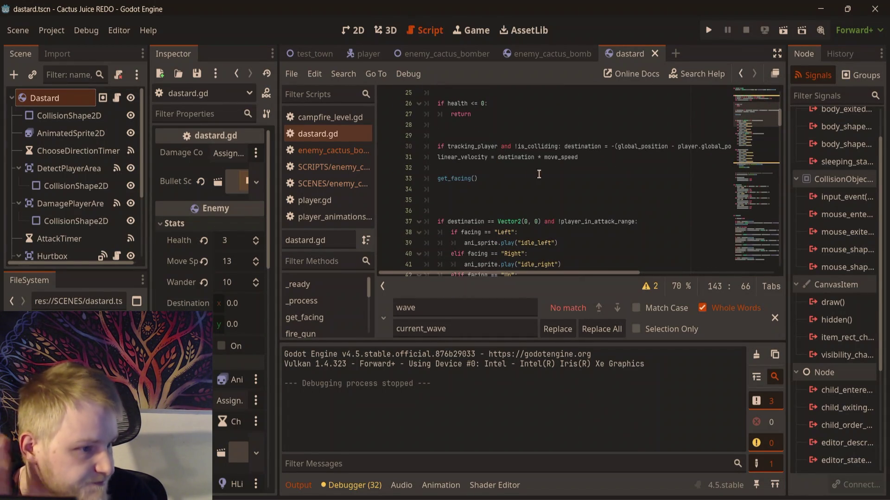
scroll(605, 148, "down", 9)
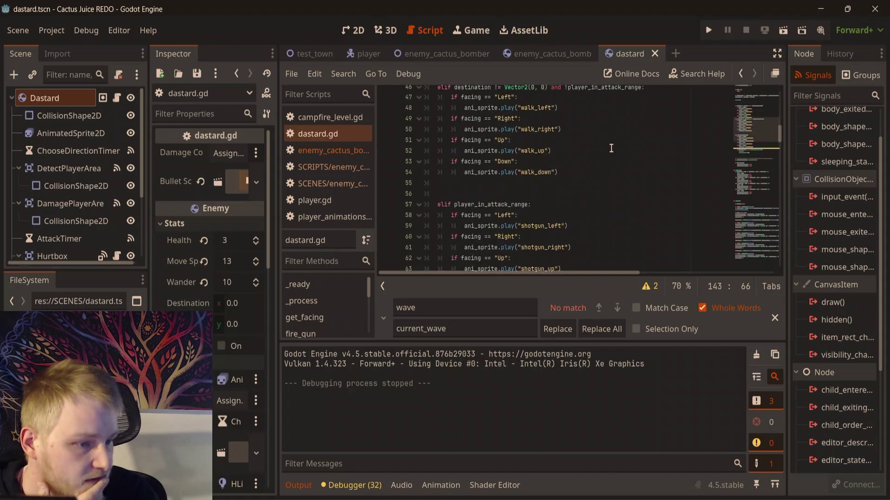
scroll(608, 150, "down", 6)
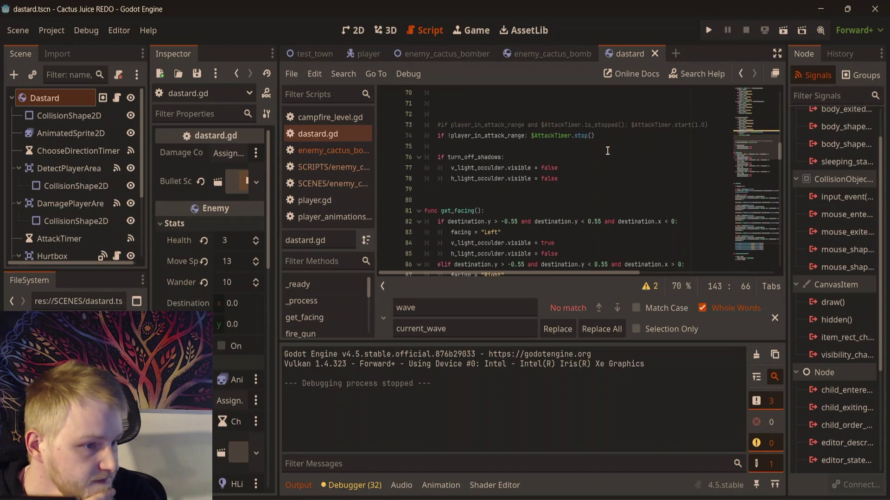
scroll(593, 200, "up", 15)
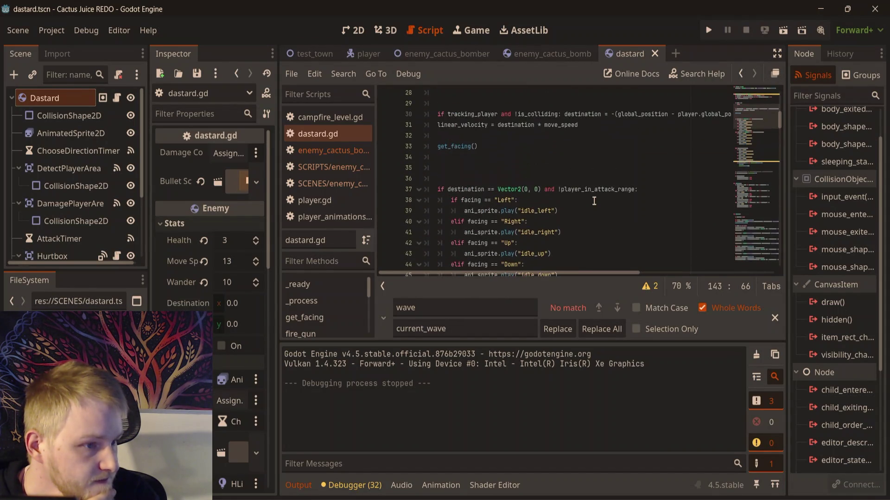
scroll(593, 204, "up", 1)
- Mark the linear_velocity line 31, then return to the enemy_cactus_bomb scene
left_click(592, 220)
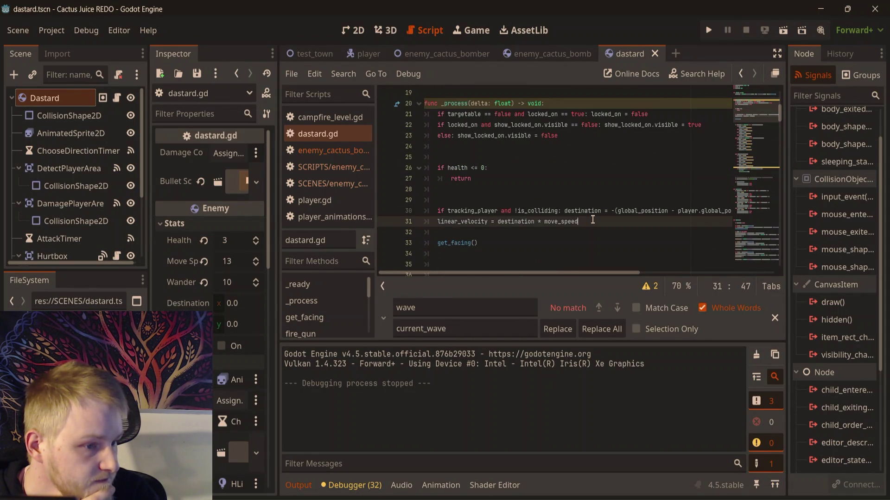
scroll(592, 219, "up", 4)
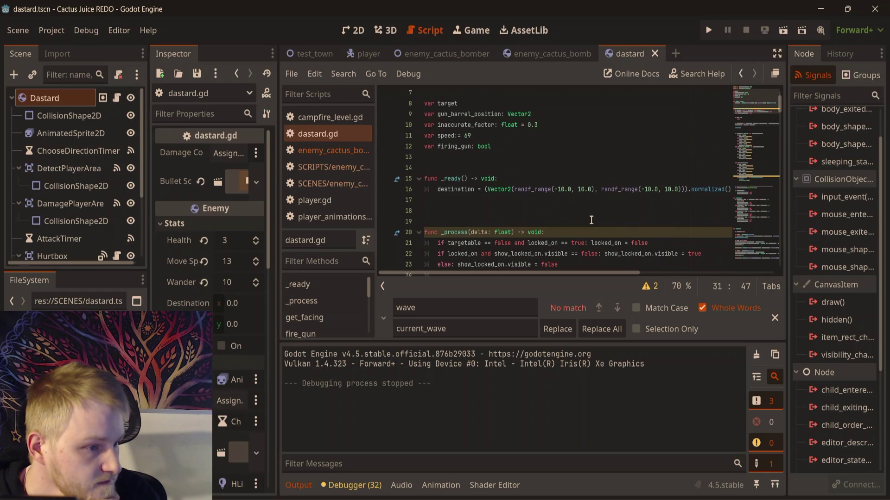
scroll(591, 219, "up", 2)
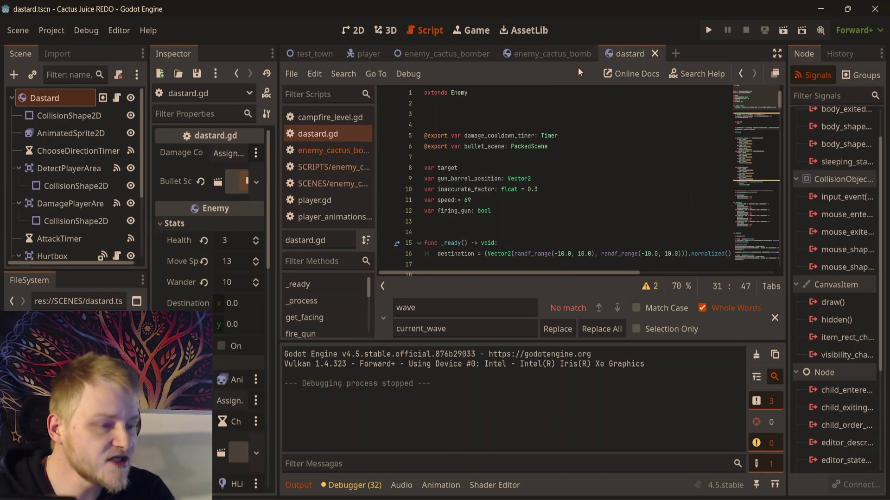
left_click(569, 58)
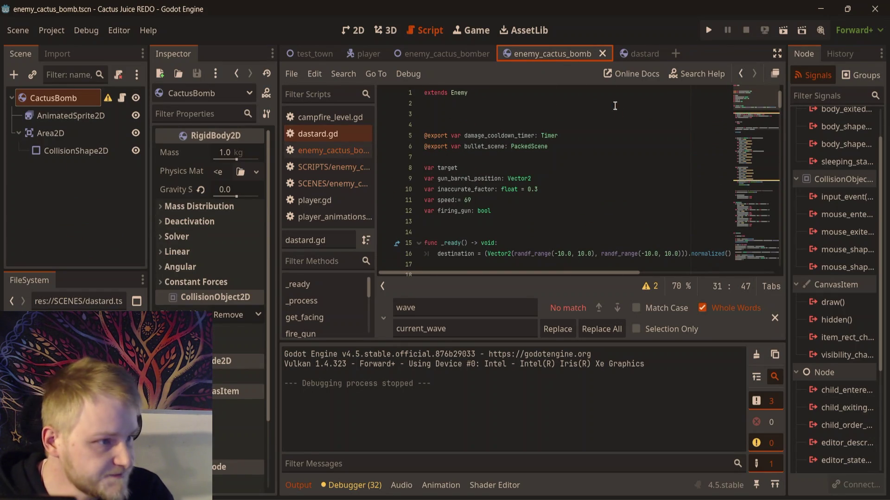
- Close the dastard tab and open the CactusBomber's script in the enemy_cactus_bomber scene
middle_click(637, 52)
left_click(123, 98)
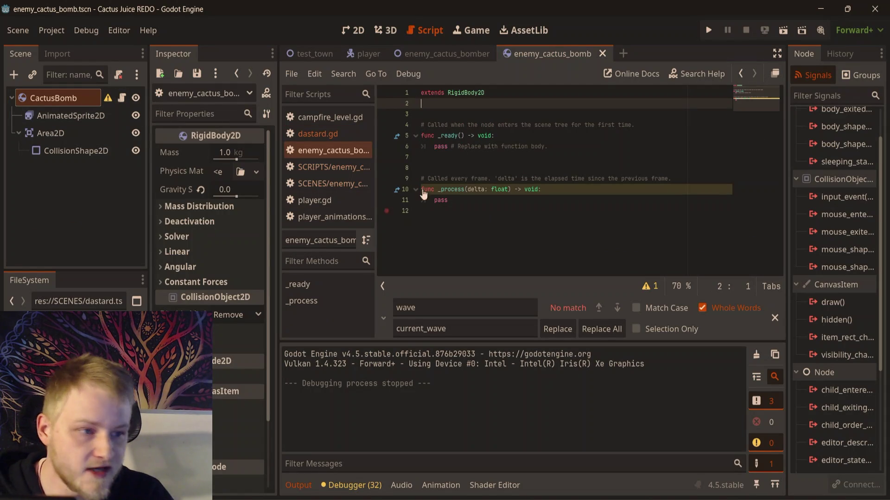
left_click(445, 56)
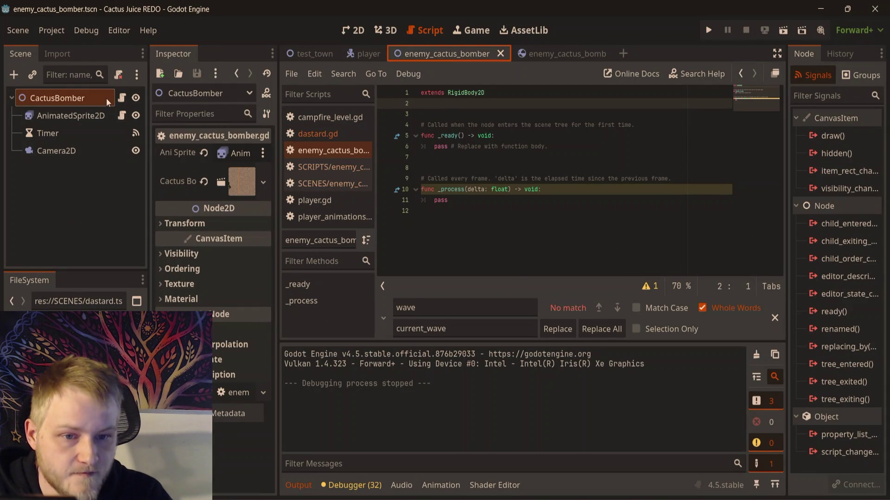
left_click(123, 98)
scroll(507, 201, "down", 6)
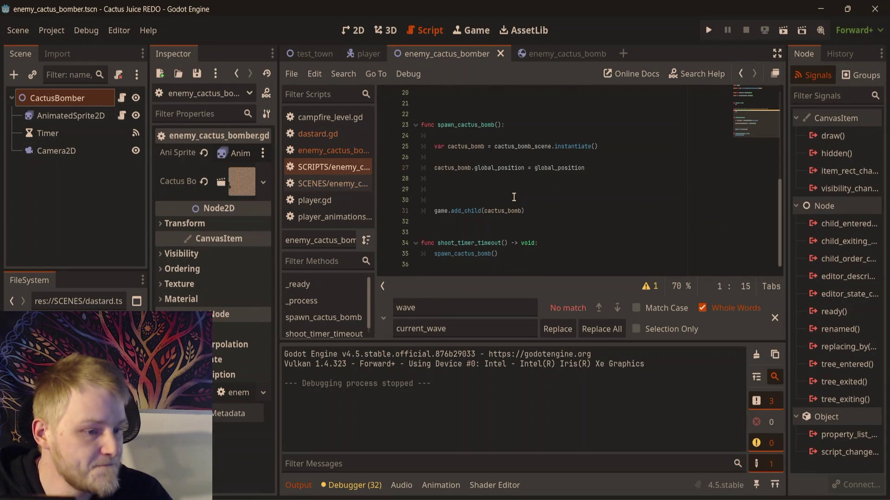
- Add a cactus_bomb.linear_velocity = Vector2(...) line after the bomb's position assignment
left_click(514, 197)
key("Up")
key("Up")
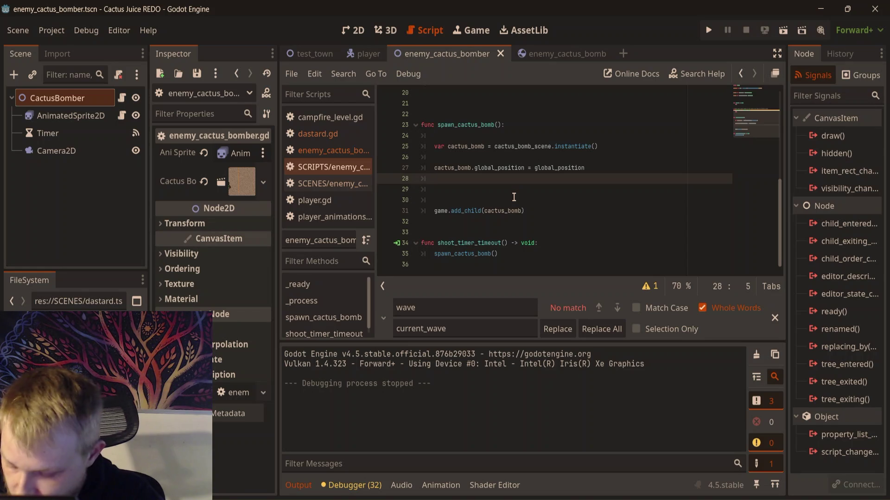
key("Down")
type("cac")
key("Return")
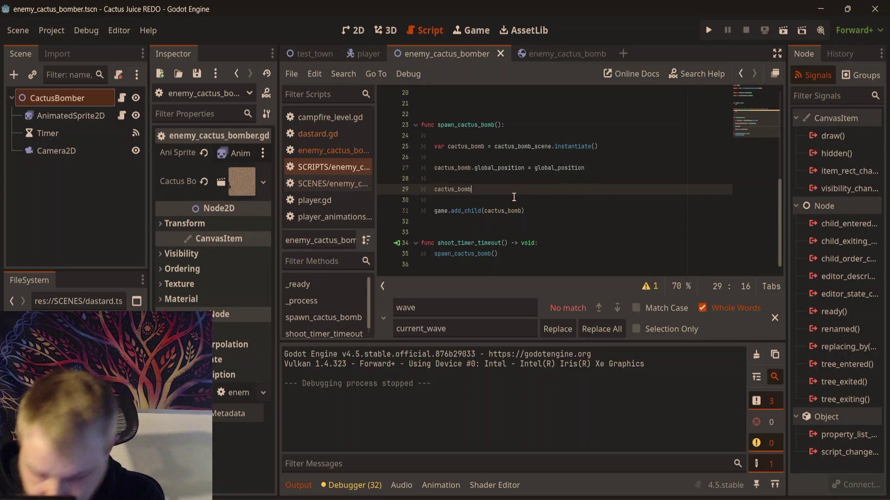
type("easr")
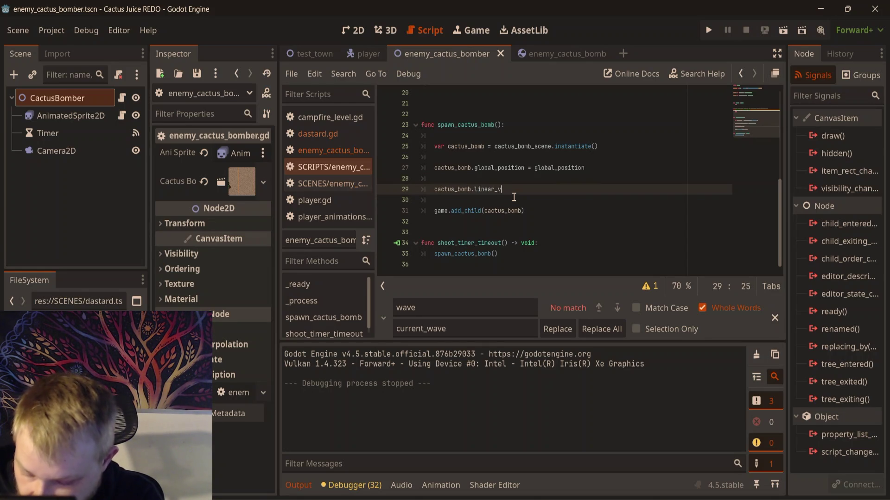
type("ocity")
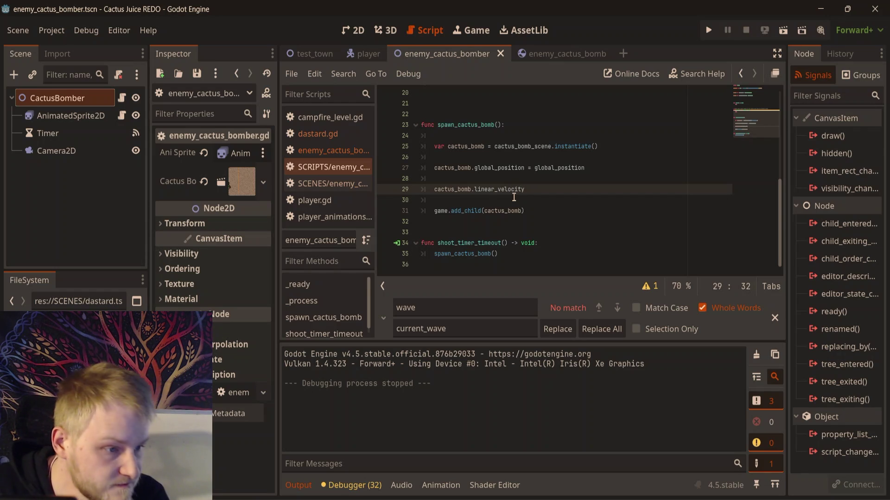
type(" Vector")
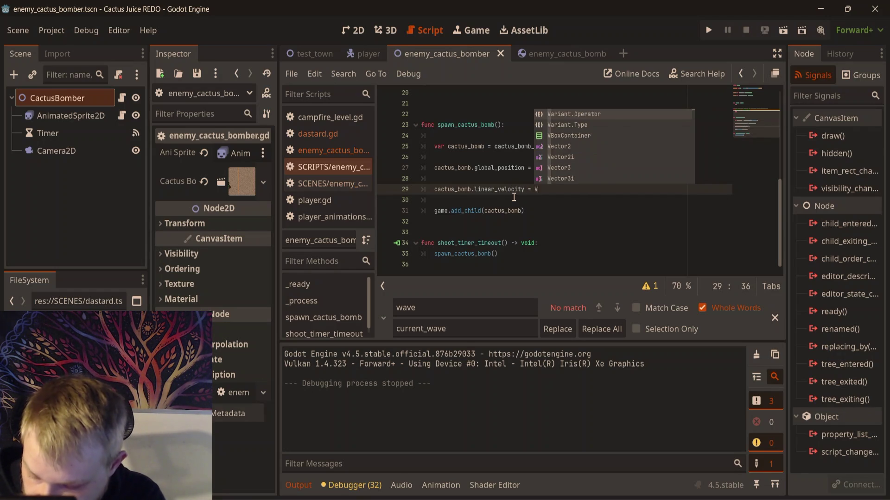
type("2")
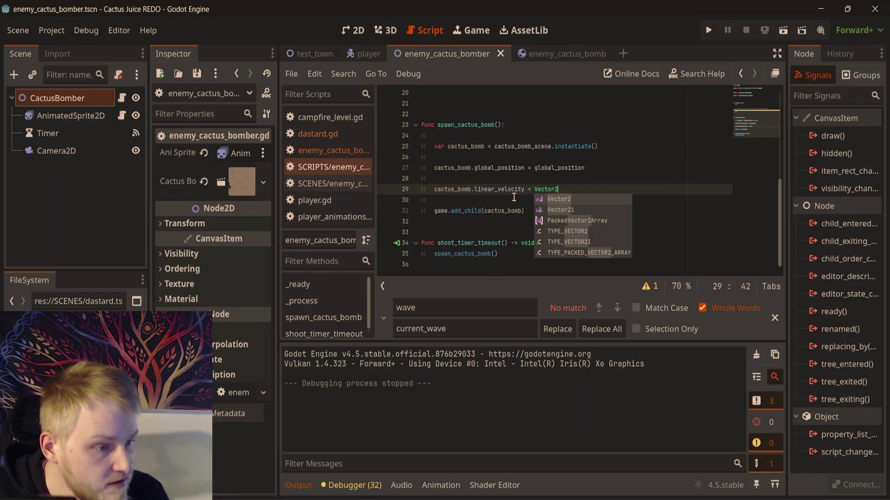
type("(-10")
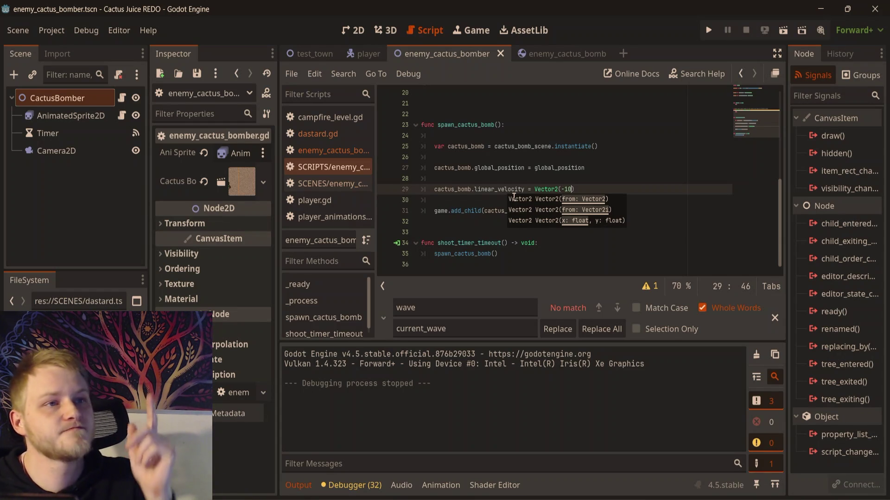
type("10")
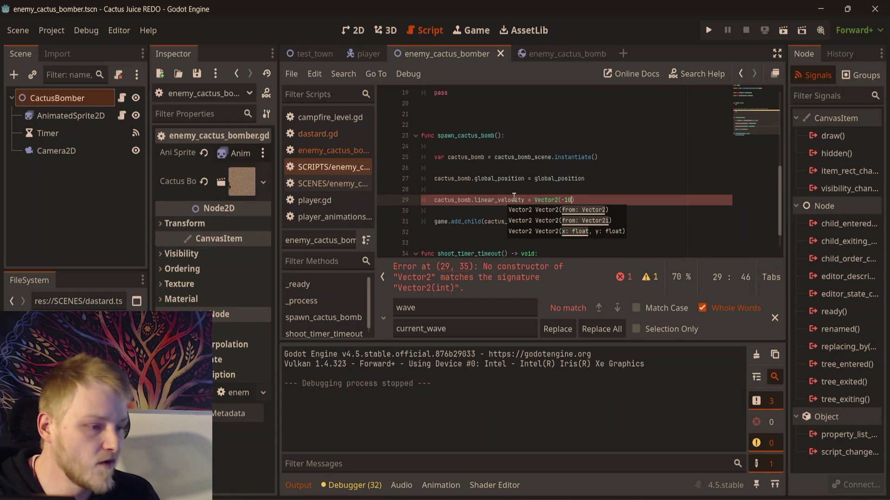
type(", 0")
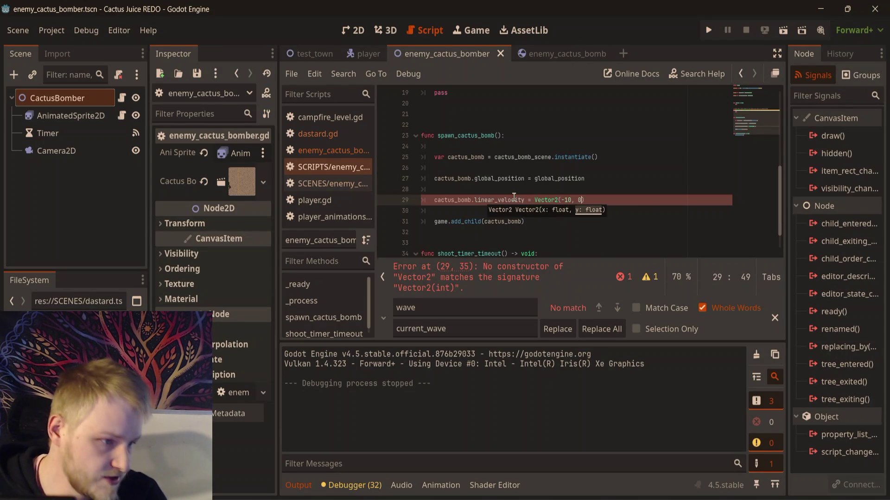
left_click(646, 177)
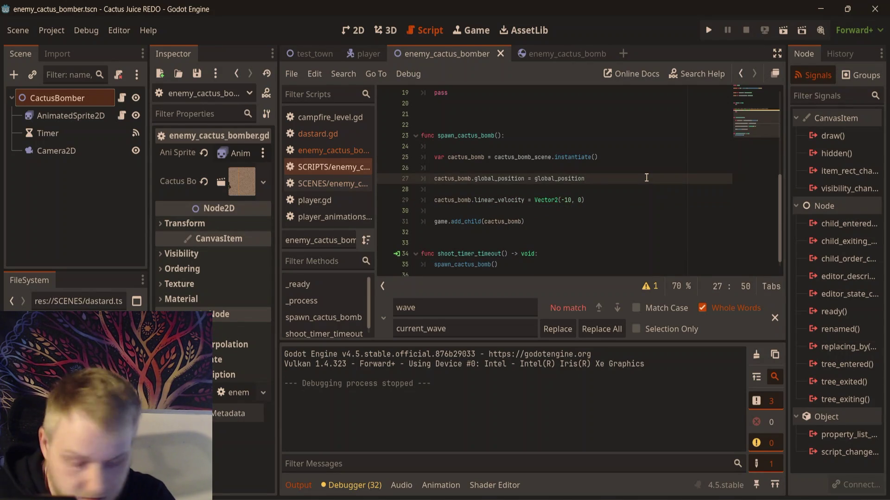
- Correct the velocity to Vector2(0, -10), then show test_town in the 2D view
left_click(566, 205)
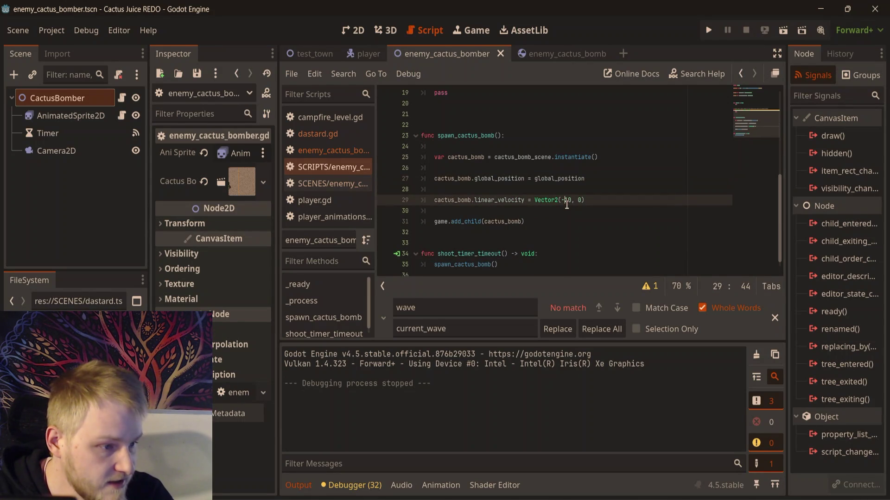
key("BackSpace")
key("BackSpace")
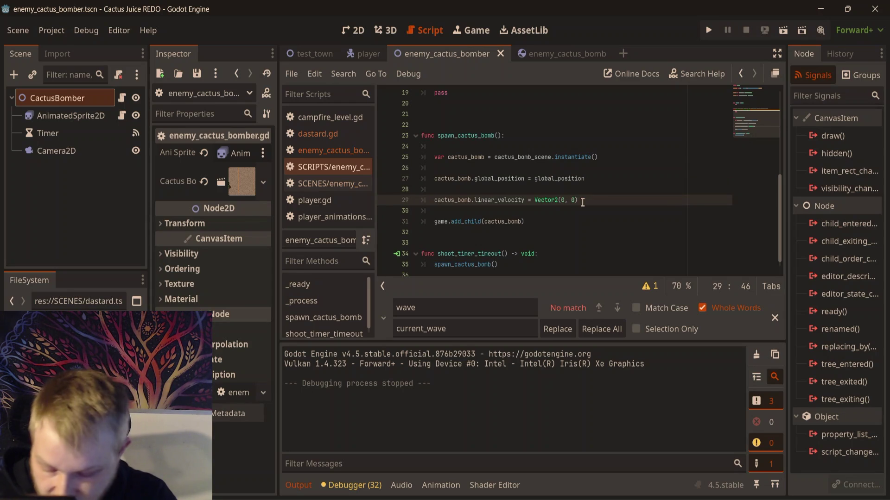
type("-1")
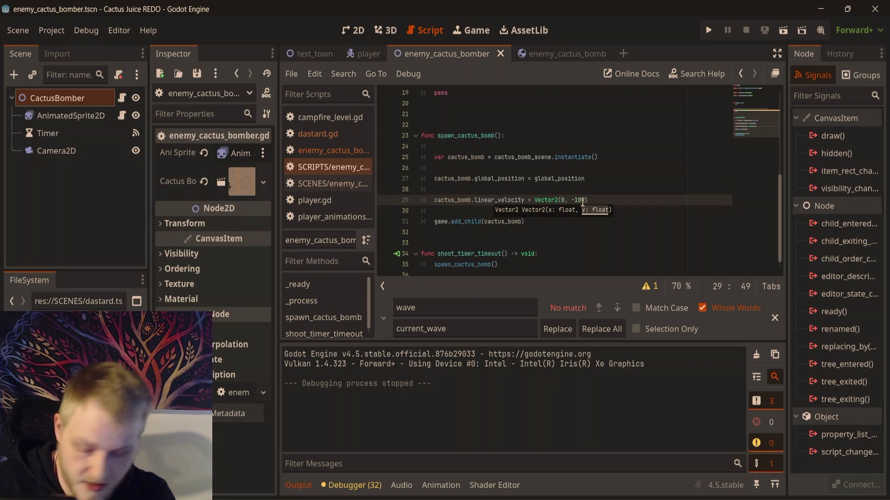
left_click(633, 185)
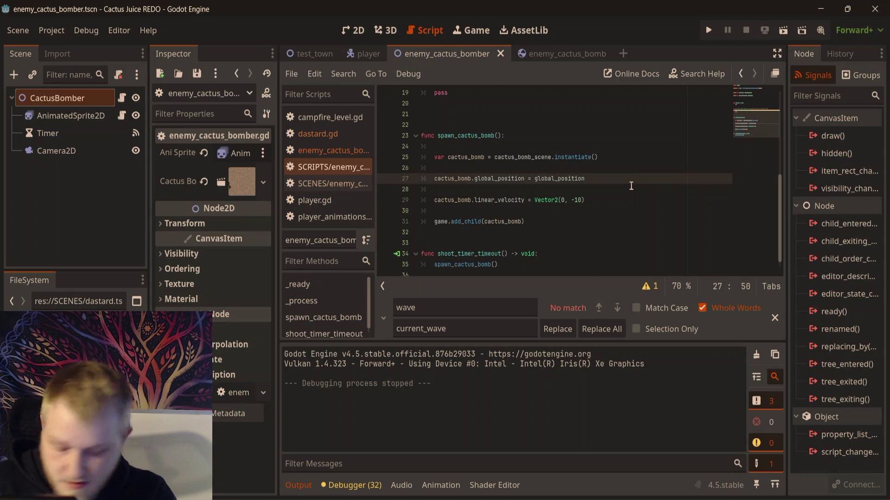
left_click(671, 191)
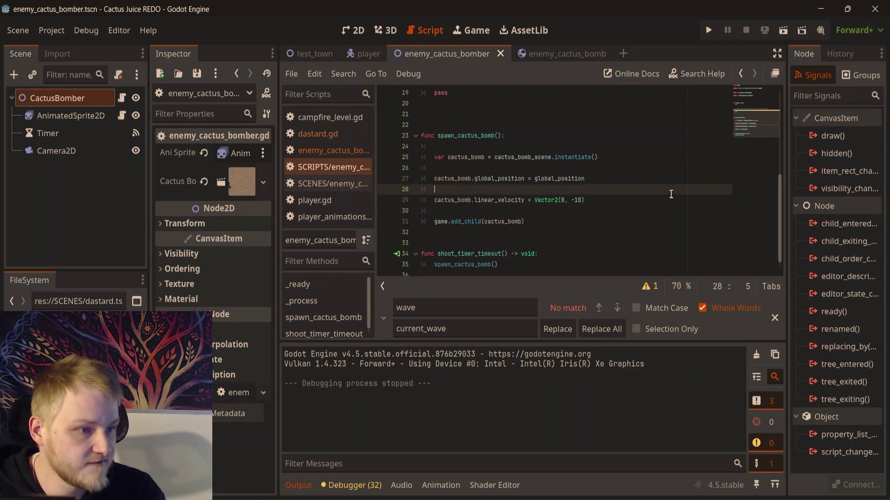
left_click(301, 52)
left_click(353, 31)
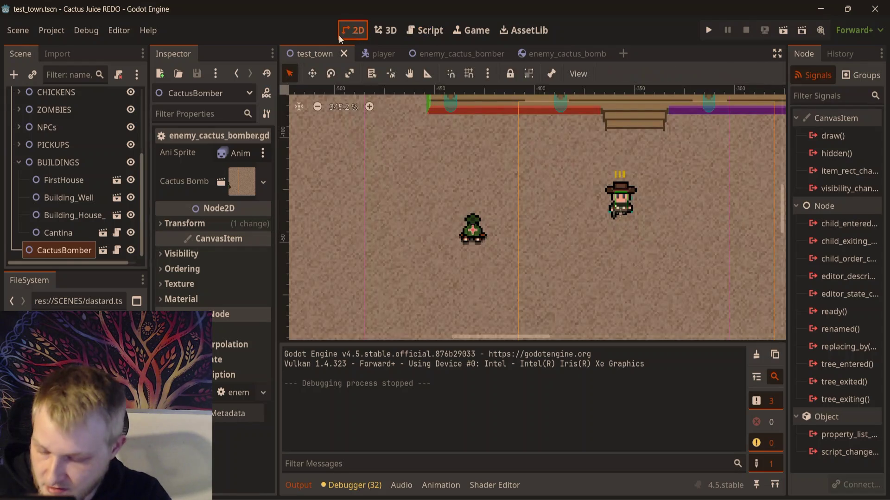
- Run the town scene with F6 to watch a cactus bomb launch, then return to the bomber script
key("F6")
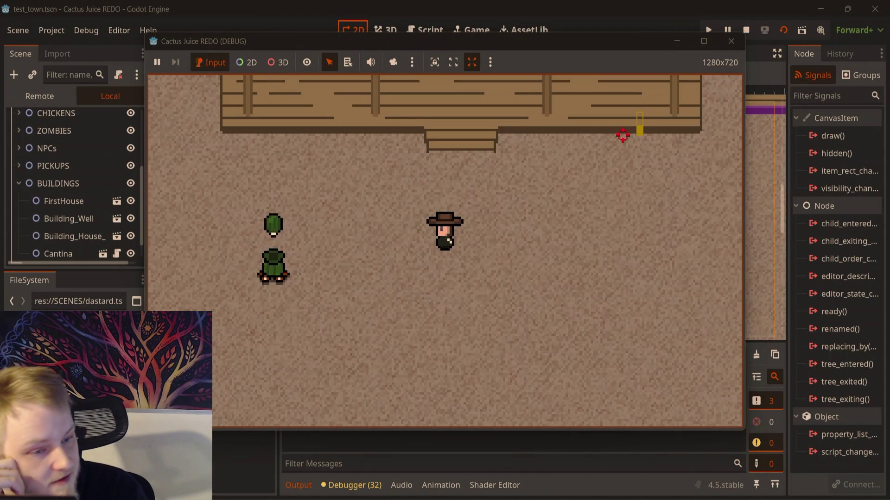
left_click(732, 41)
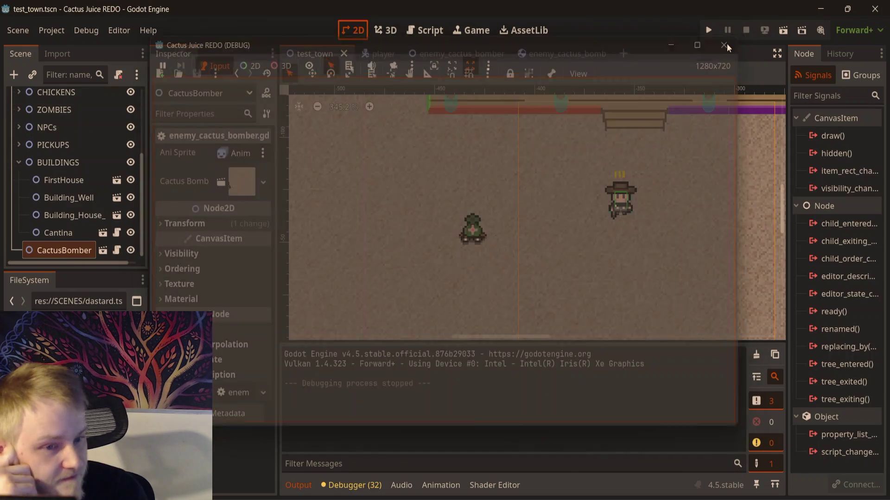
left_click(411, 33)
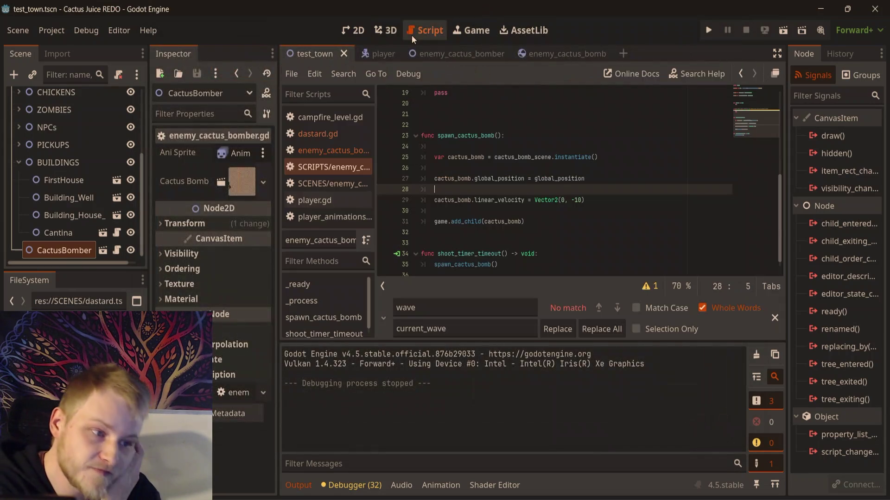
- Set the bomb's launch velocity y to -30, save, and test-run the scene
left_click(582, 201)
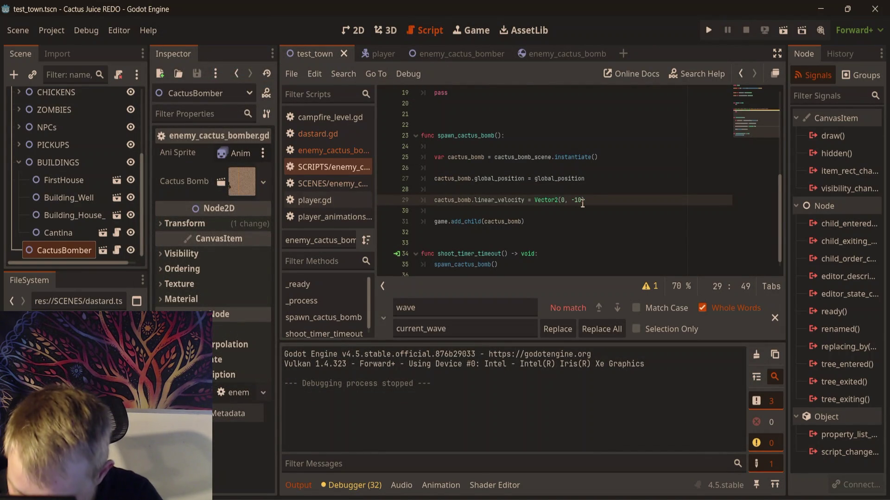
type("30")
key("ctrl+s")
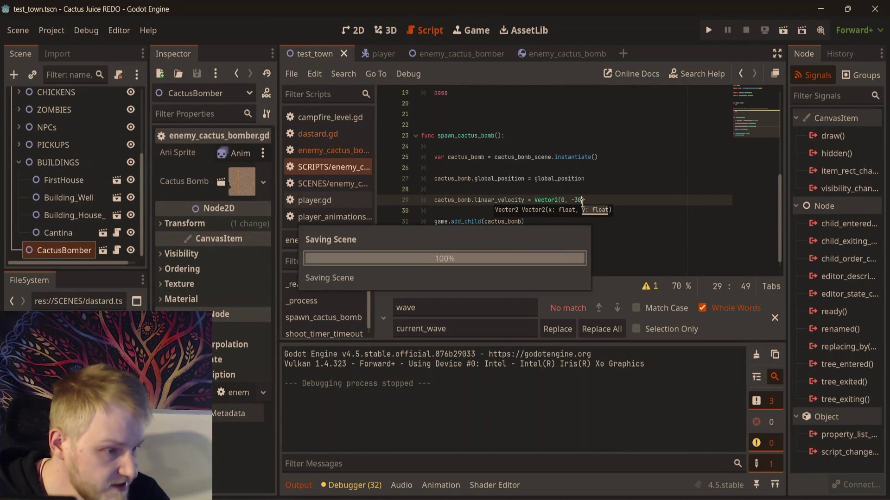
key("F6")
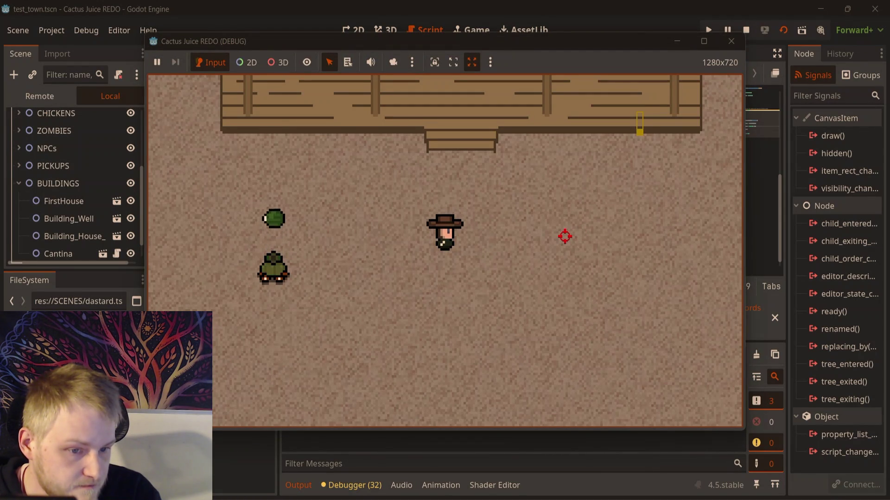
left_click(731, 41)
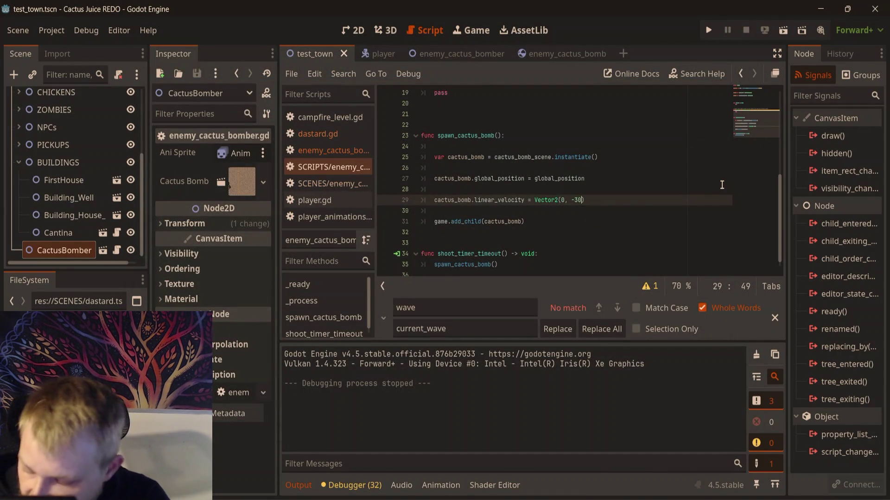
- Change the launch velocity to Vector2(0, -42)
key("BackSpace")
key("BackSpace")
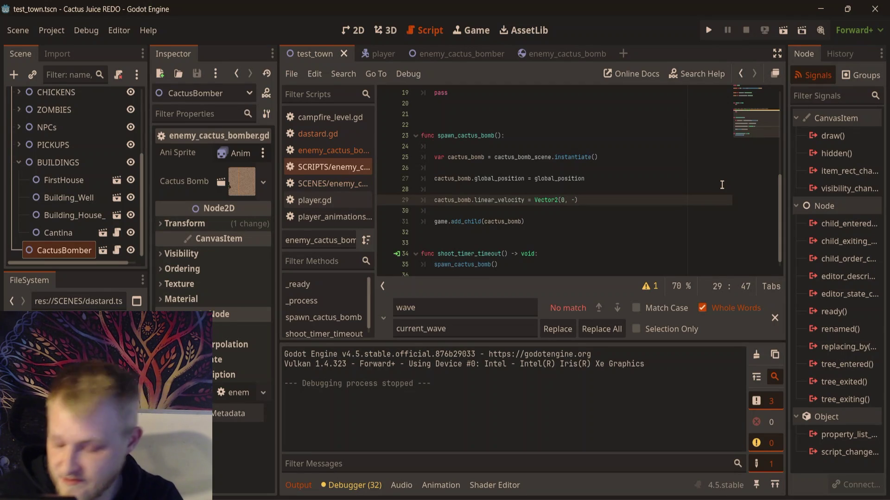
type("42")
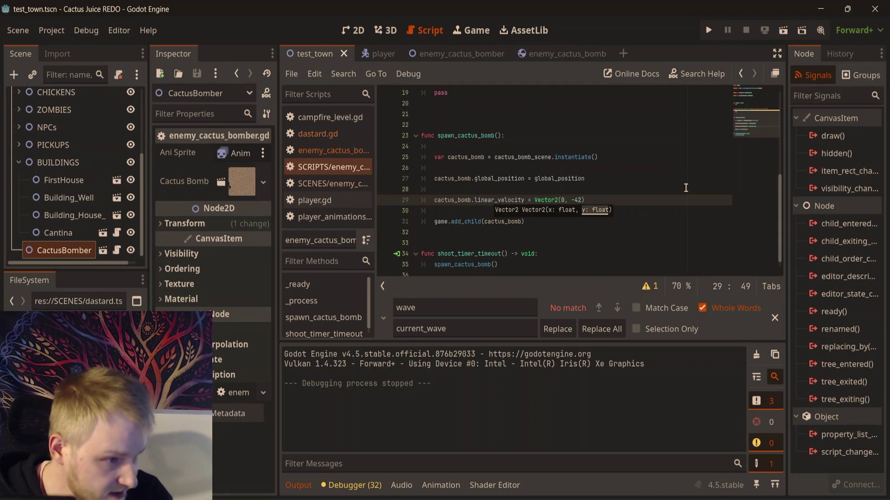
left_click(677, 182)
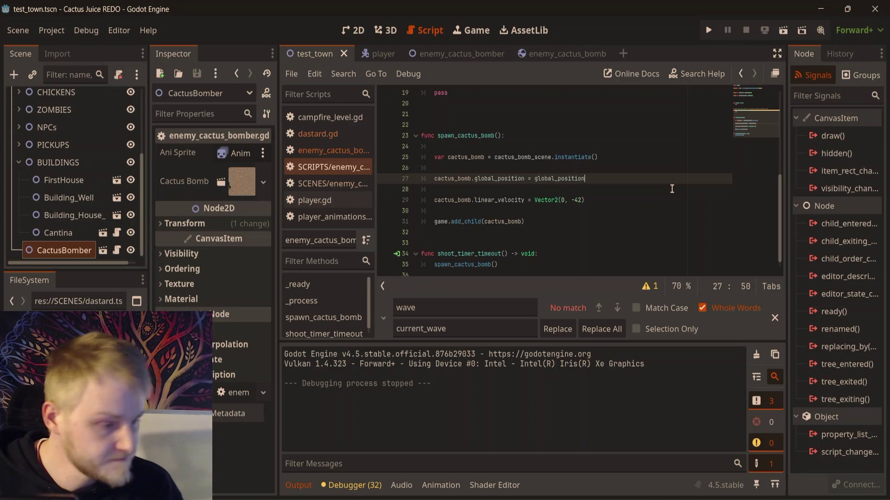
key("F5")
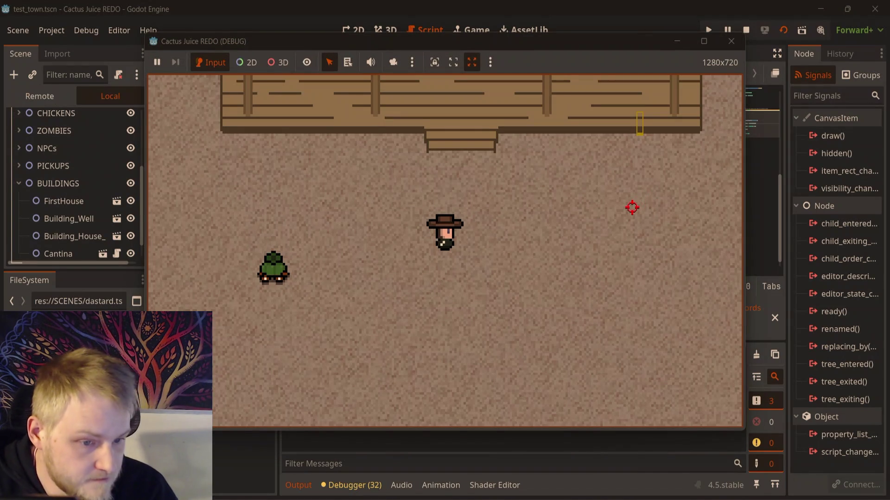
left_click(734, 42)
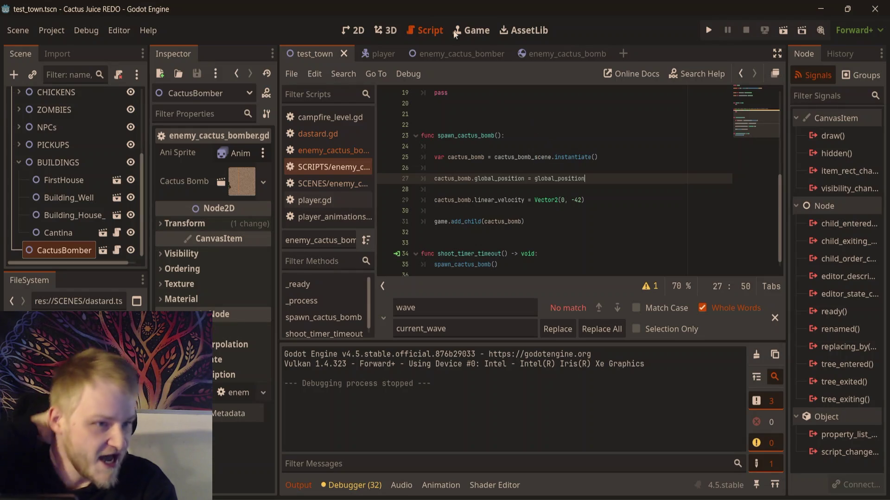
- Zoom into the town scene, then open and frame the enemy_cactus_bomb scene
left_click(352, 31)
scroll(491, 220, "up", 5)
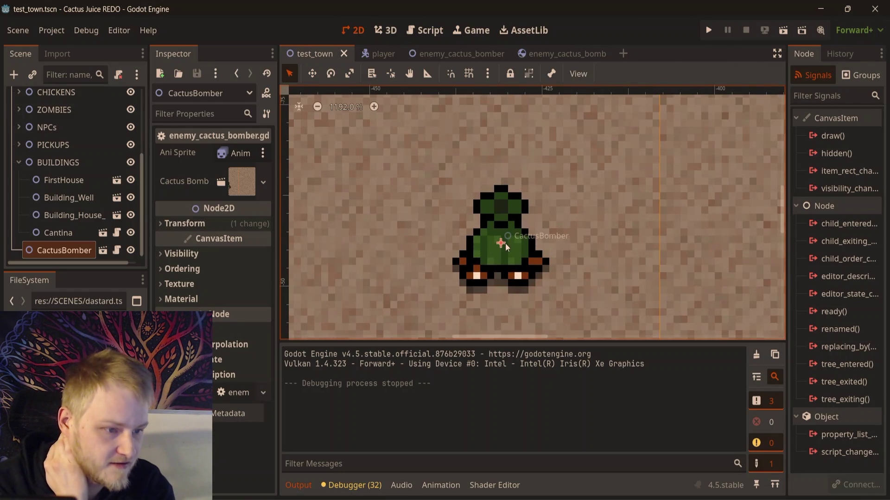
scroll(505, 245, "up", 5)
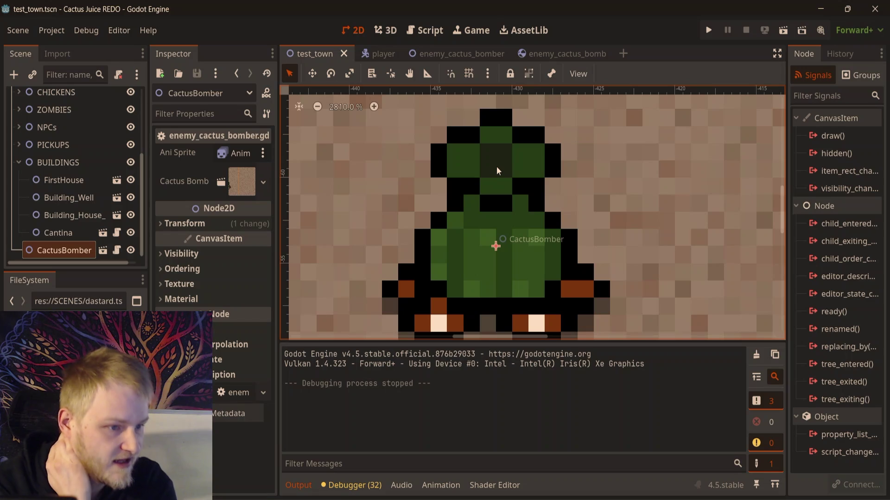
left_click(568, 59)
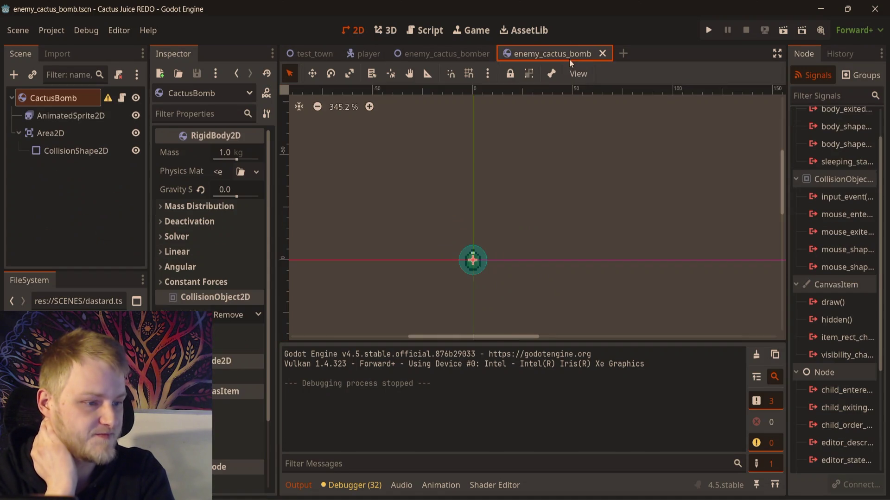
scroll(453, 284, "up", 5)
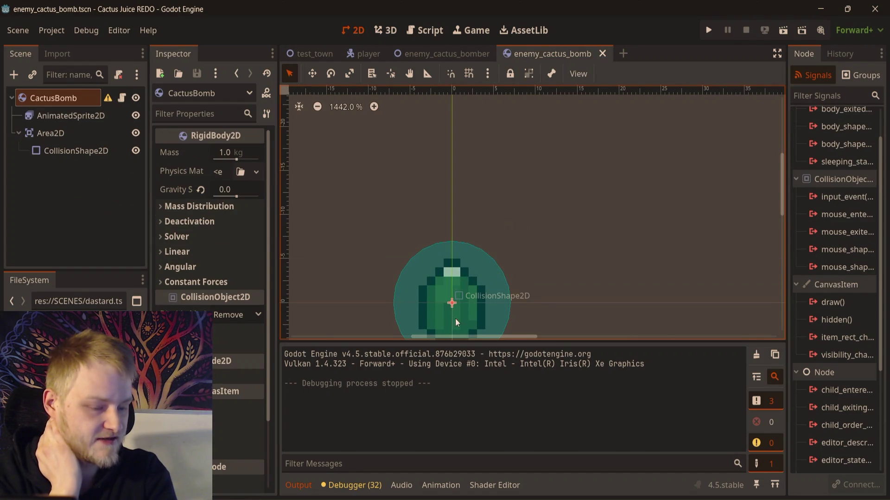
mouse_move(418, 56)
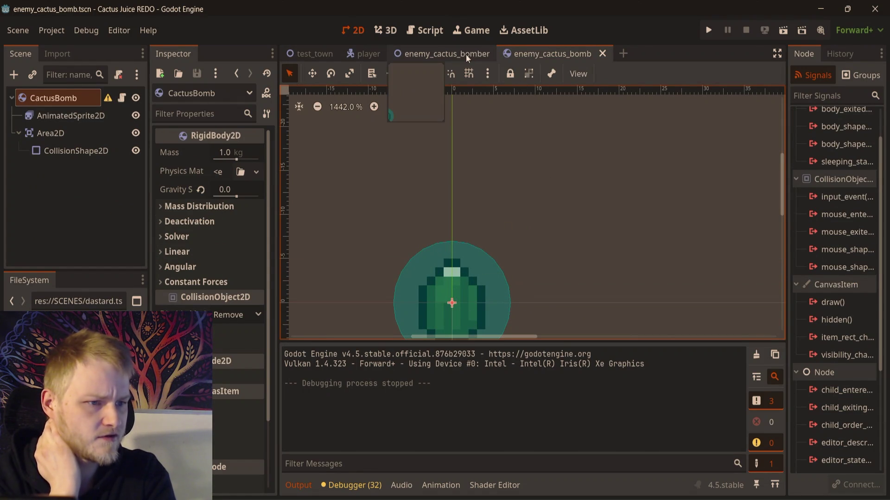
key("shift+f")
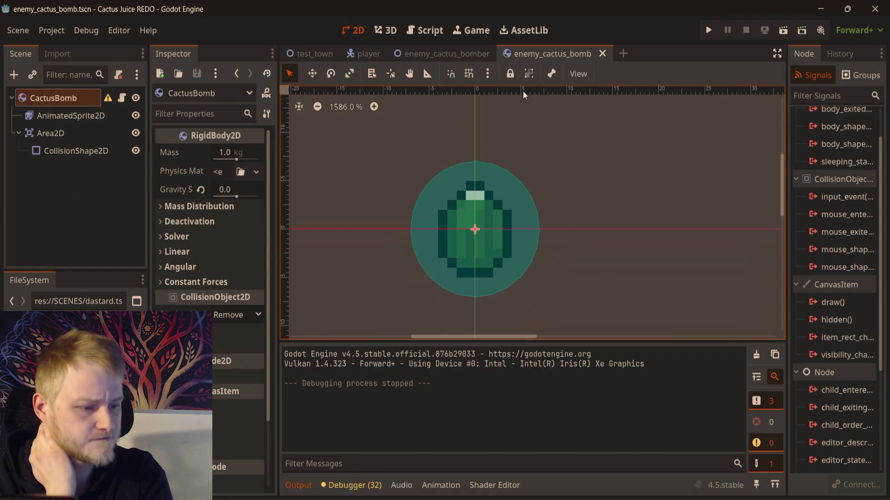
- Switch to the enemy_cactus_bomber scene and open the CactusBomber script
left_click(449, 52)
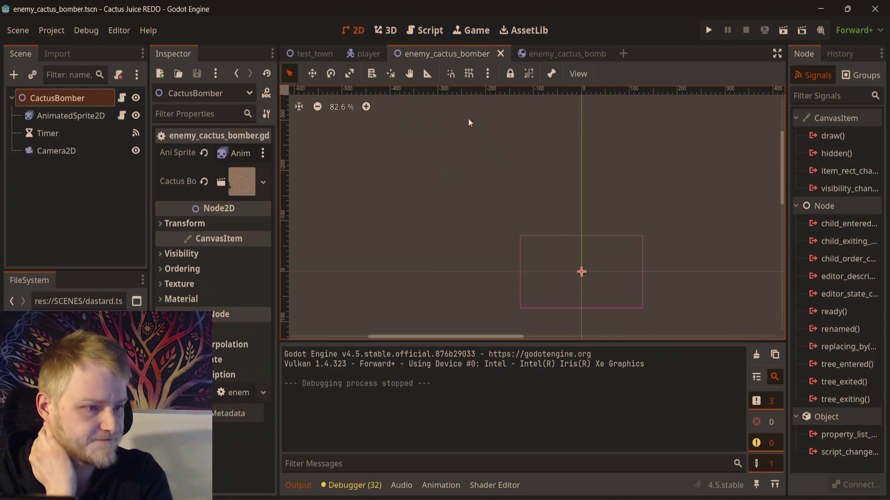
scroll(632, 253, "up", 10)
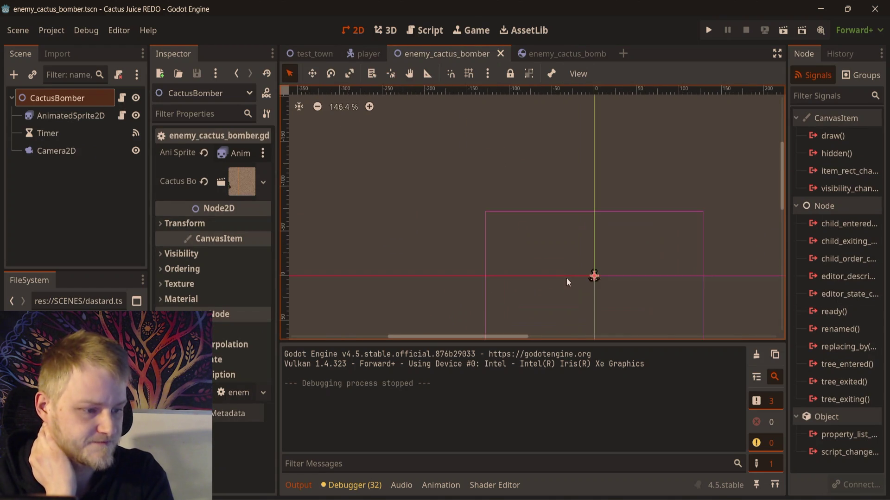
scroll(632, 253, "up", 3)
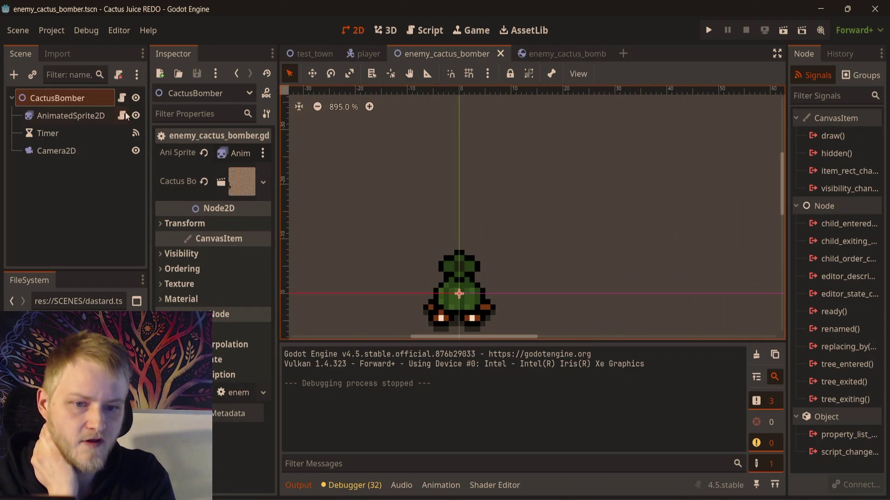
left_click(123, 99)
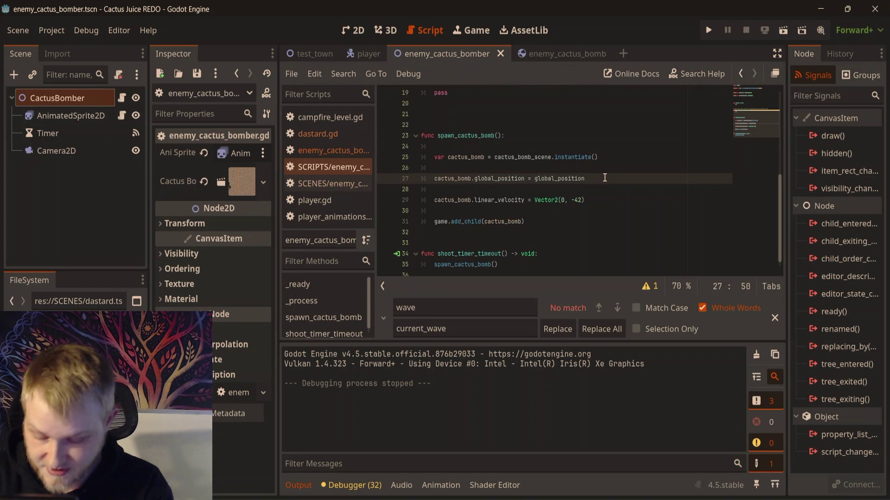
- Append + Vector2(0, -5) to global_position on line 27, then bring up test_town in 2D
type("+ Vector")
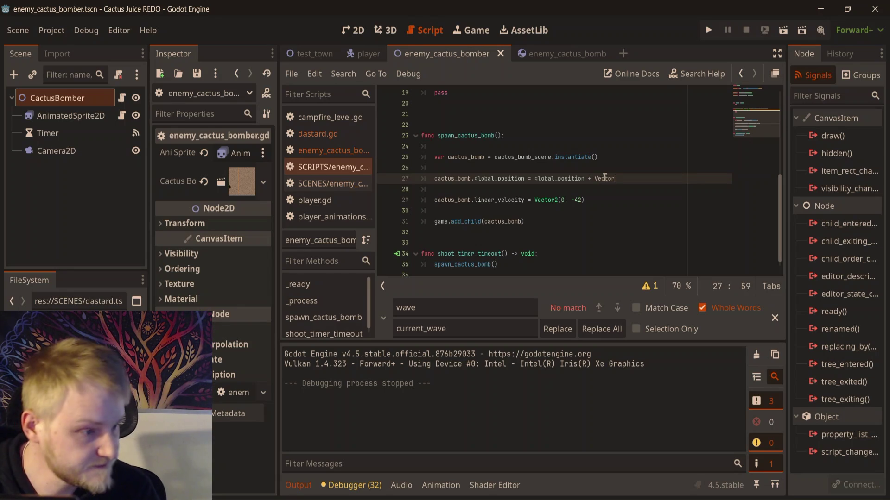
type("2(0")
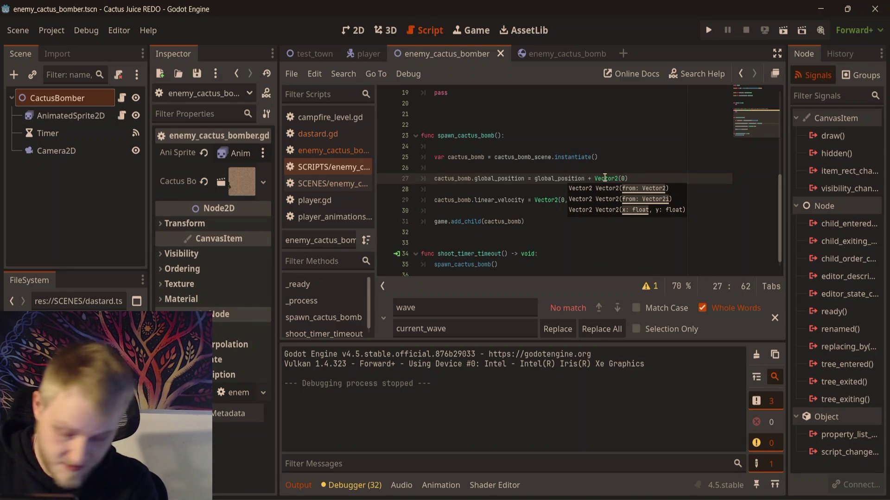
type(", ")
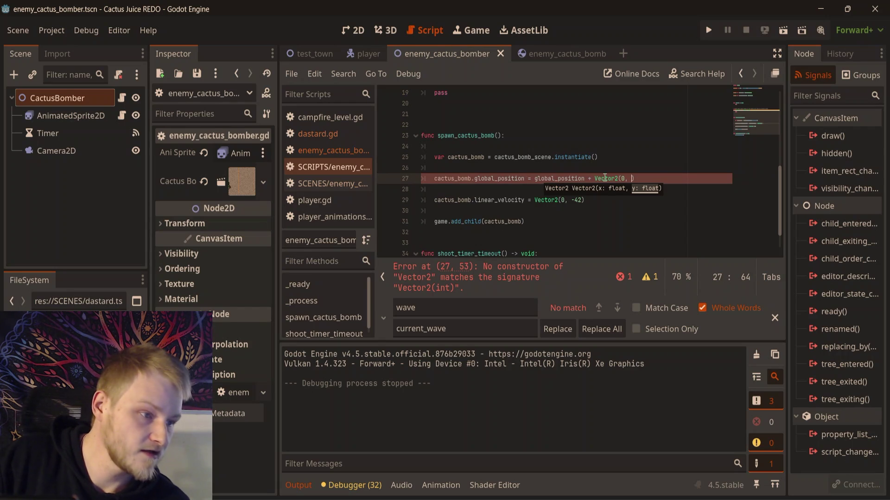
type("-5")
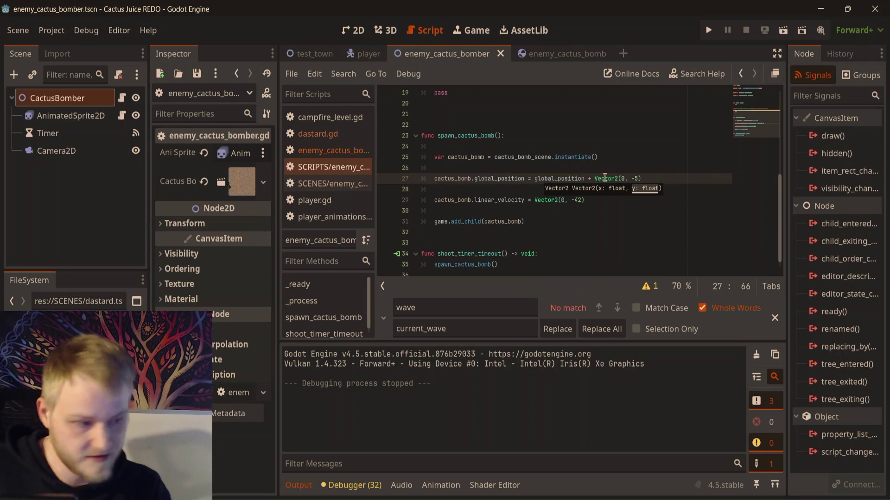
left_click(616, 167)
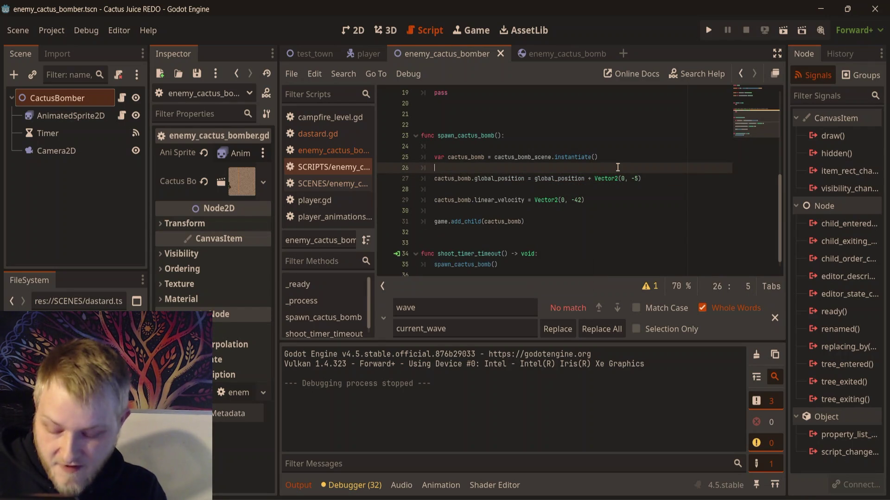
left_click(311, 52)
left_click(357, 30)
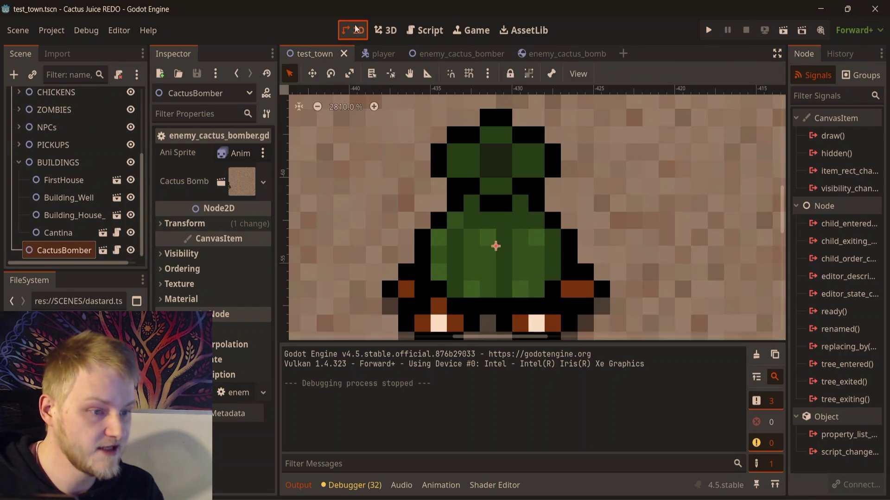
- Test-run with the -5 spawn offset, close the game, and switch to enemy_cactus_bomber
key("F5")
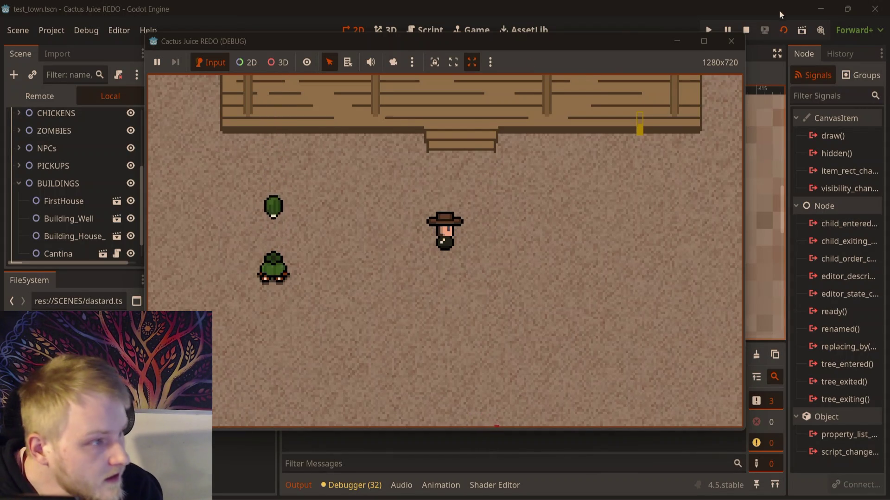
left_click(731, 42)
left_click(471, 55)
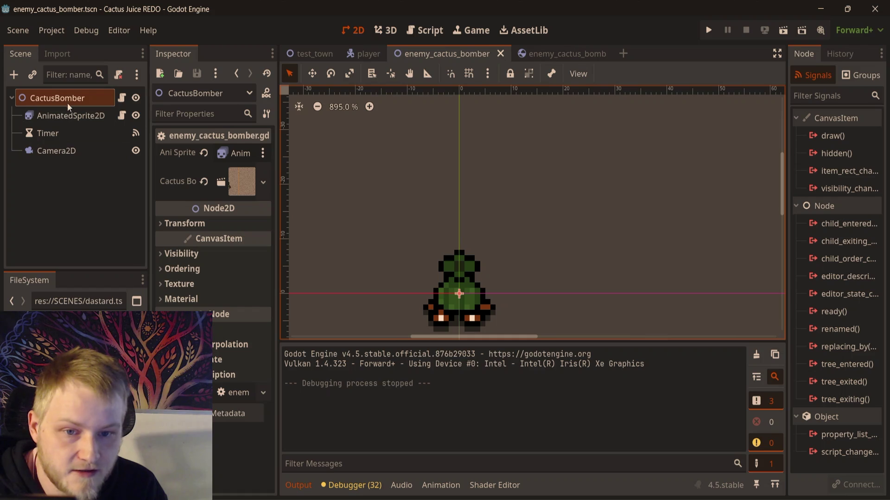
- Enable Y Sort on root and AnimatedSprite2D in the bomber and bomb scenes, then save
left_click(75, 115, "ctrl")
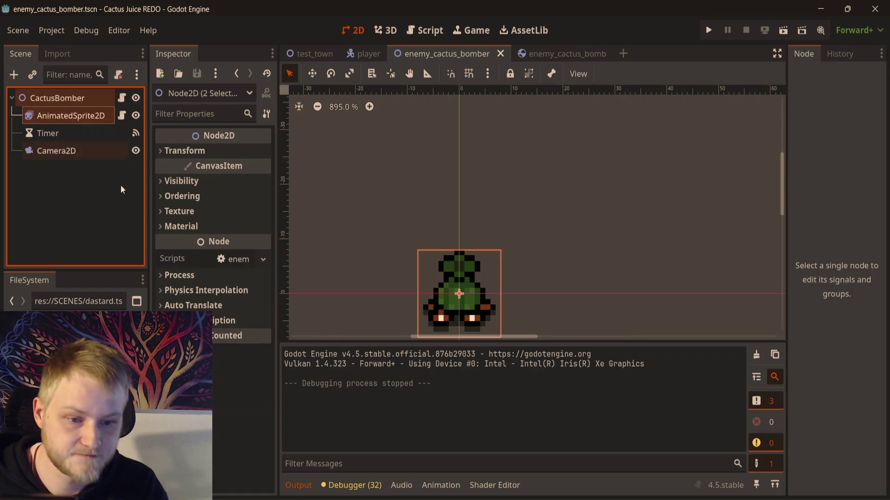
left_click(204, 196)
left_click(225, 255)
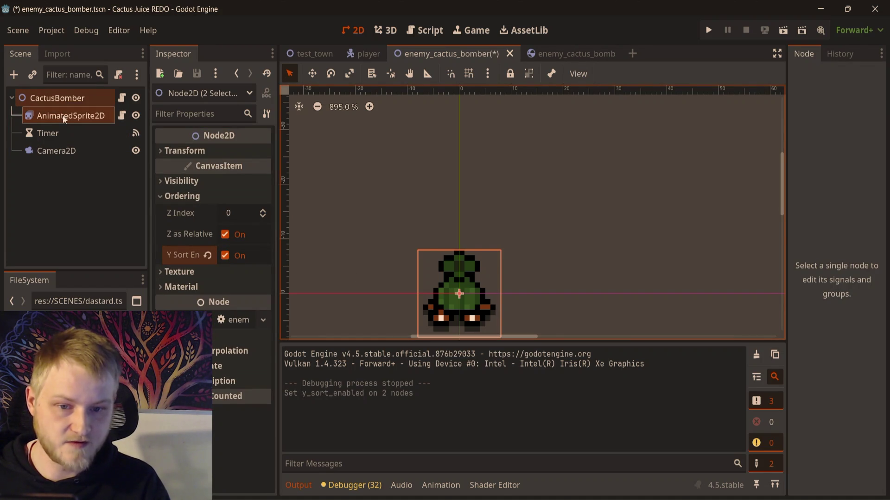
left_click(571, 57)
left_click(93, 98)
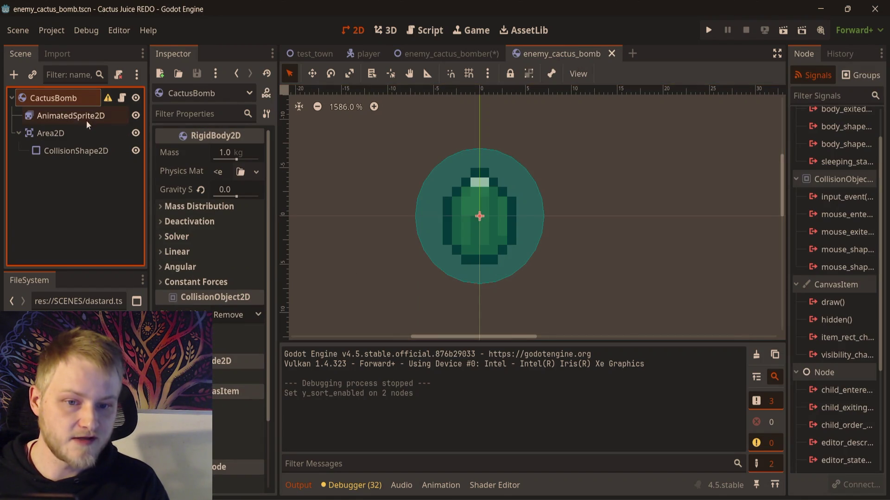
left_click(88, 116, "ctrl")
left_click(238, 197)
left_click(226, 257)
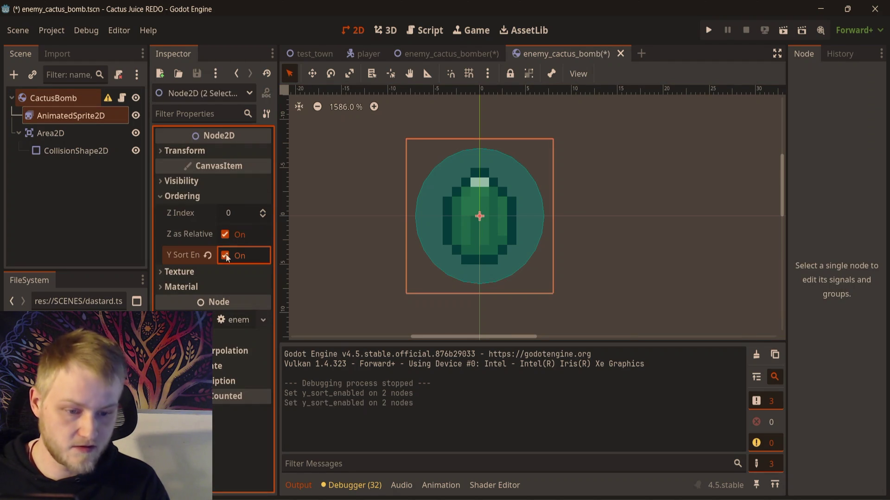
key("ctrl+s")
- Test-run test_town to check the sorting, then close the game
left_click(315, 54)
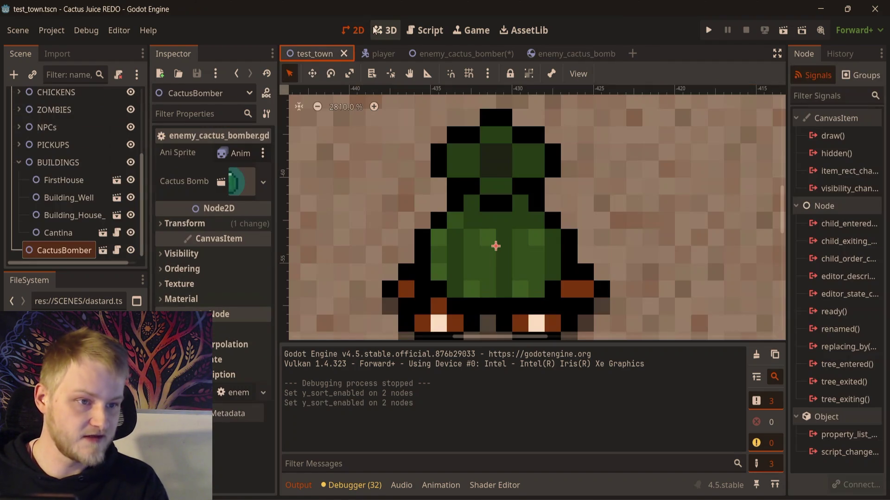
key("F6")
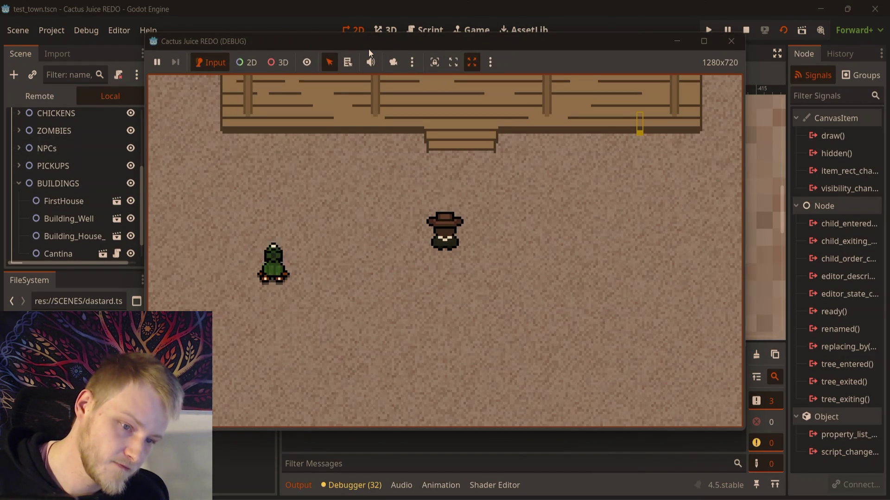
left_click(730, 47)
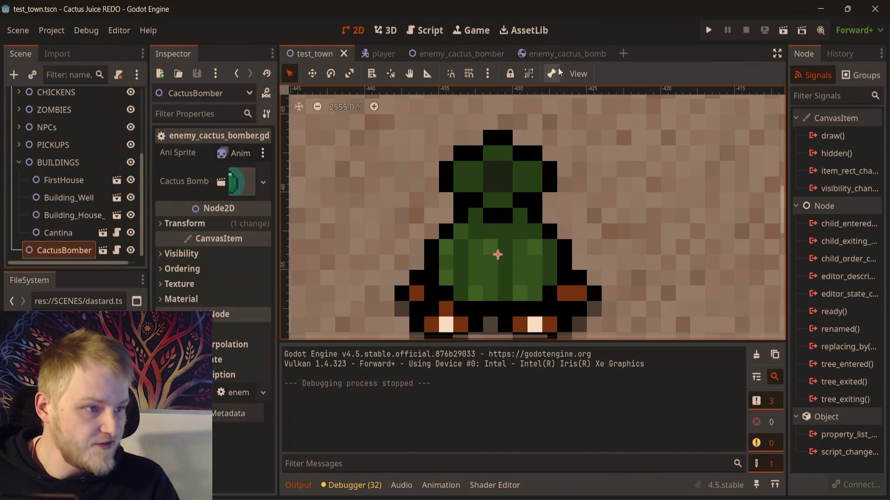
- Review the bomber's Timer and AnimatedSprite2D, plus the player and cactus bomb scenes
left_click(490, 63)
scroll(471, 211, "up", 5)
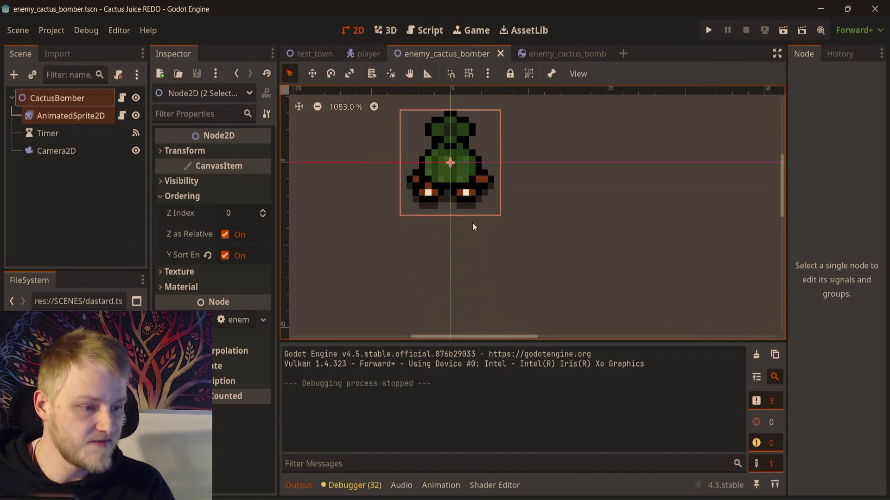
scroll(472, 212, "up", 2)
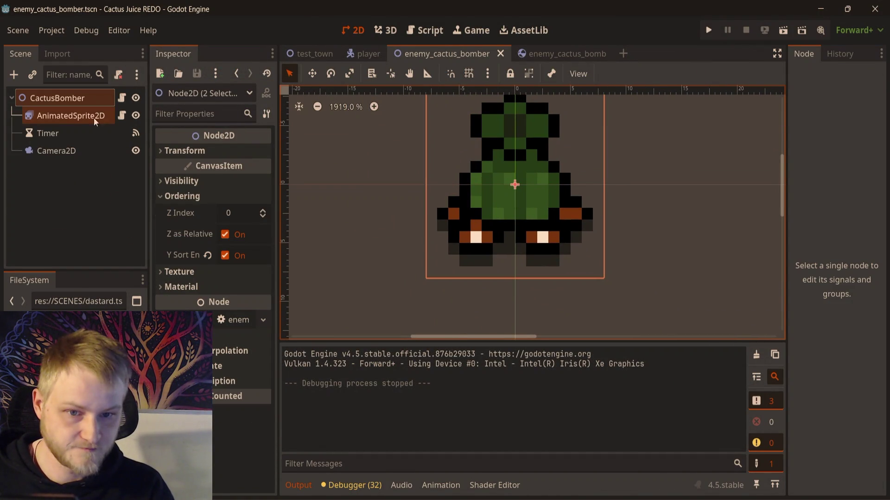
left_click(46, 133)
left_click(69, 116)
scroll(352, 139, "down", 1)
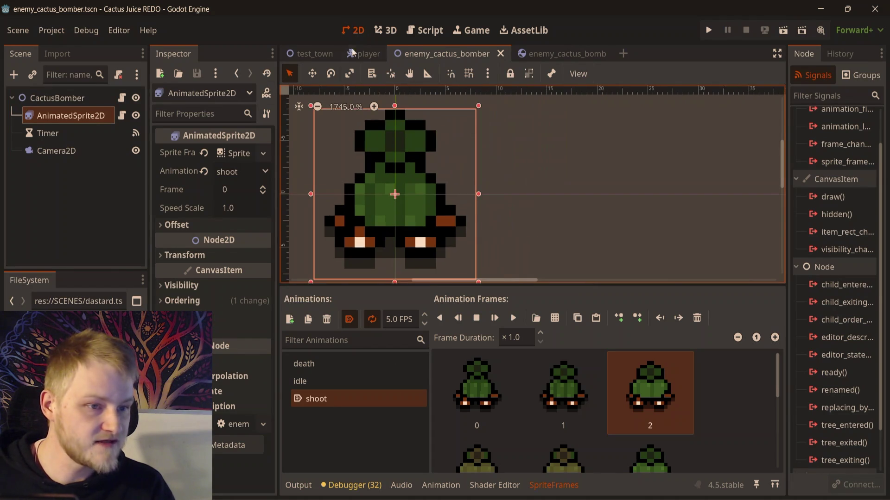
left_click(362, 53)
scroll(458, 278, "up", 10)
scroll(444, 204, "up", 4)
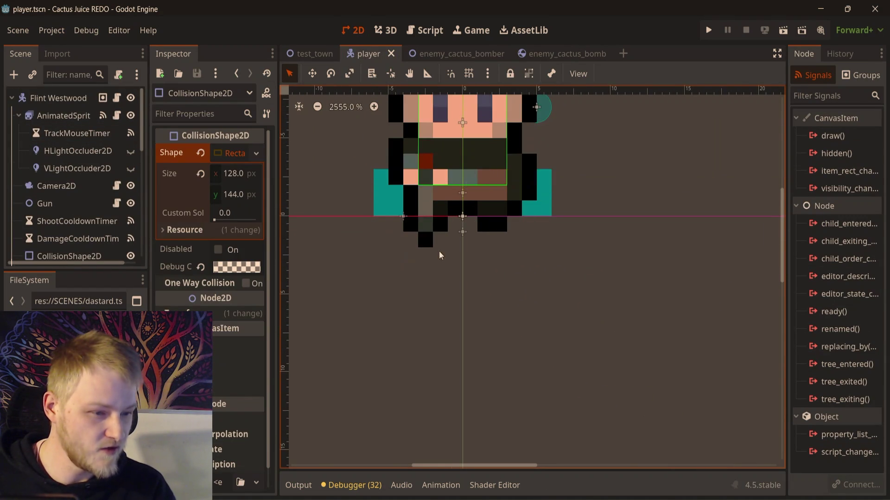
left_click(551, 53)
scroll(473, 250, "up", 4)
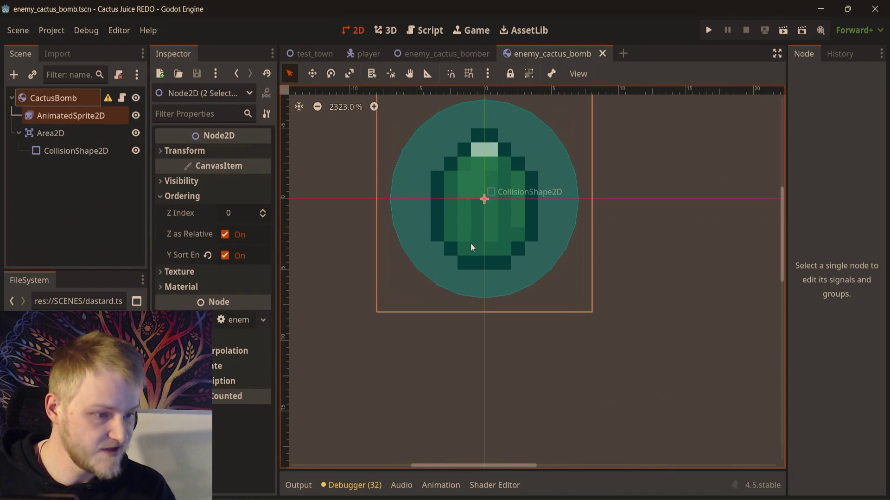
left_click(445, 53)
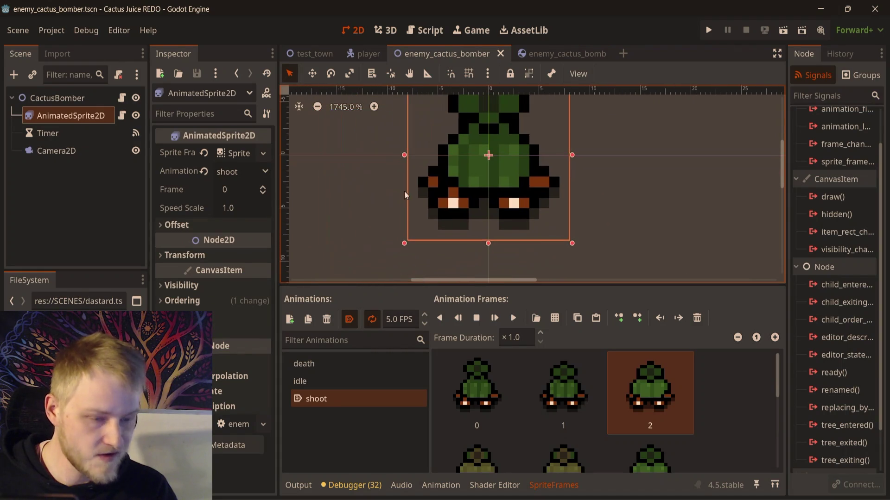
left_click(103, 132)
left_click(93, 116)
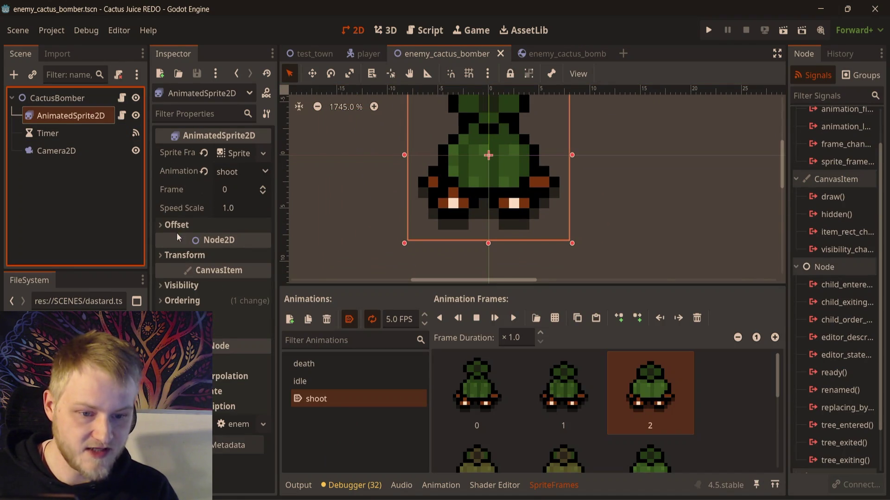
- Set the bomber sprite's Offset y to -5 px and save the scene
left_click(187, 225)
scroll(459, 187, "up", 3)
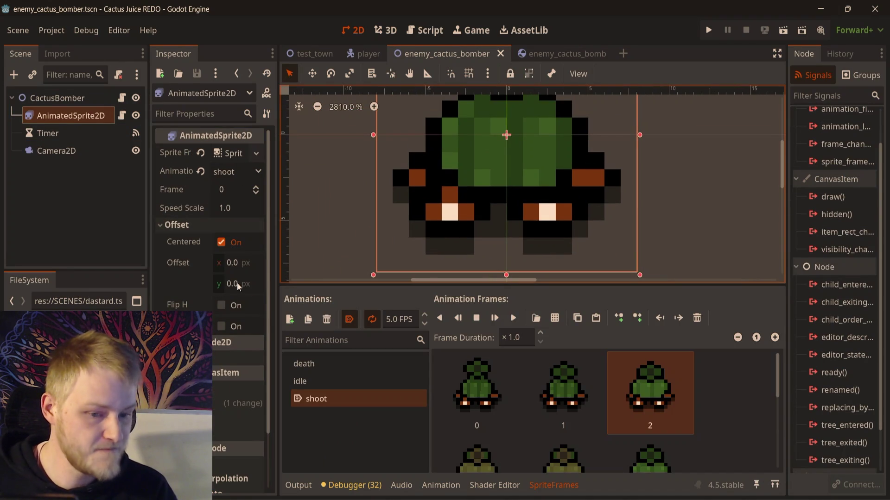
left_click_drag(236, 285, 195, 285)
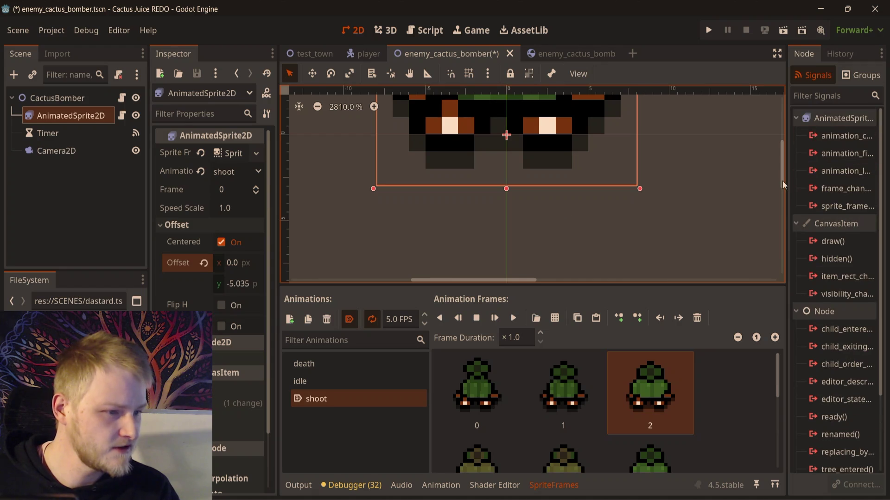
scroll(670, 213, "up", 3)
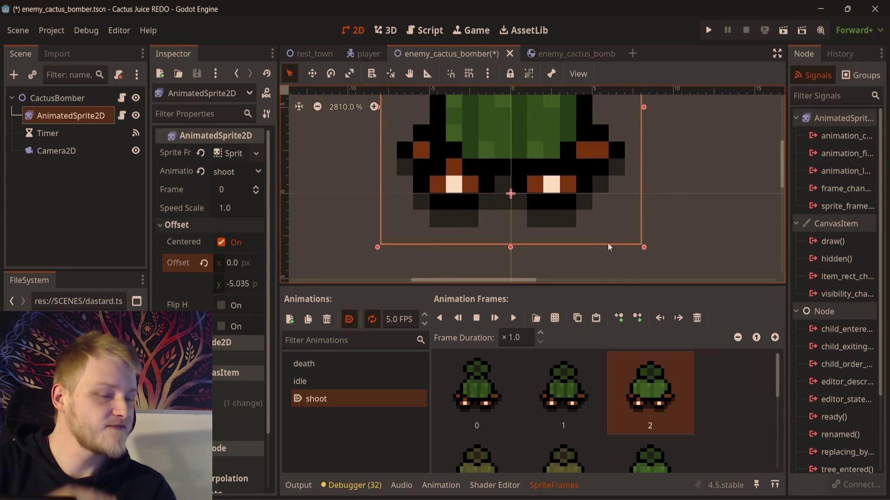
scroll(602, 204, "left", 4)
scroll(602, 204, "up", 1)
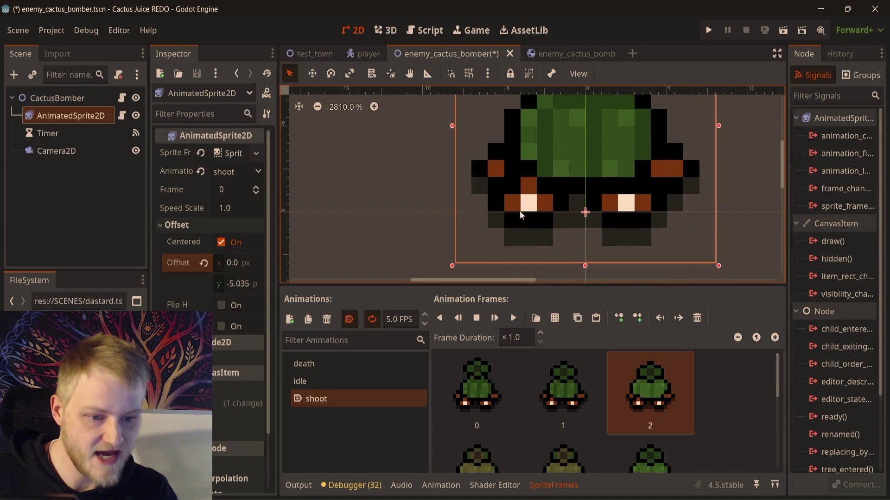
scroll(521, 214, "right", 4)
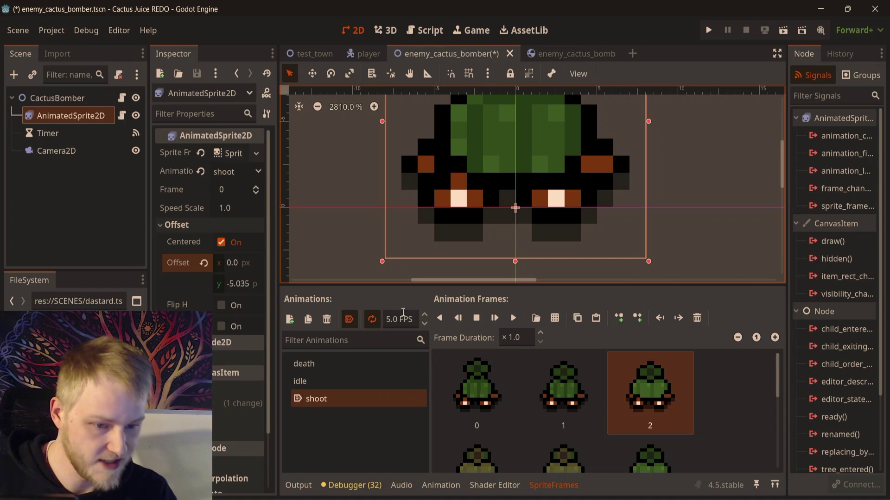
left_click(251, 283)
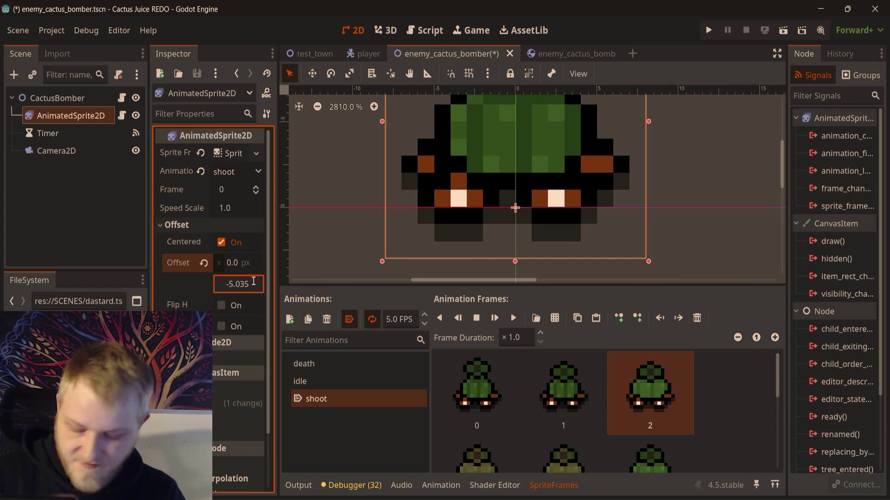
key("Return")
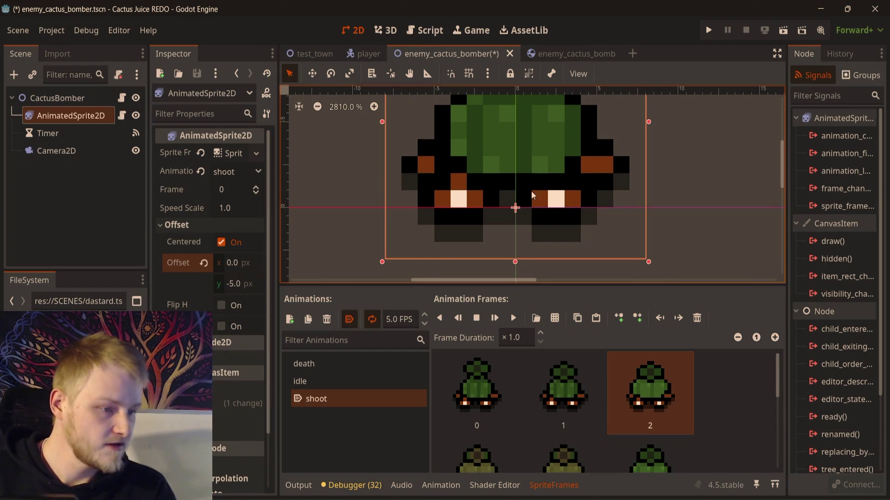
scroll(610, 165, "down", 2)
scroll(563, 212, "down", 2)
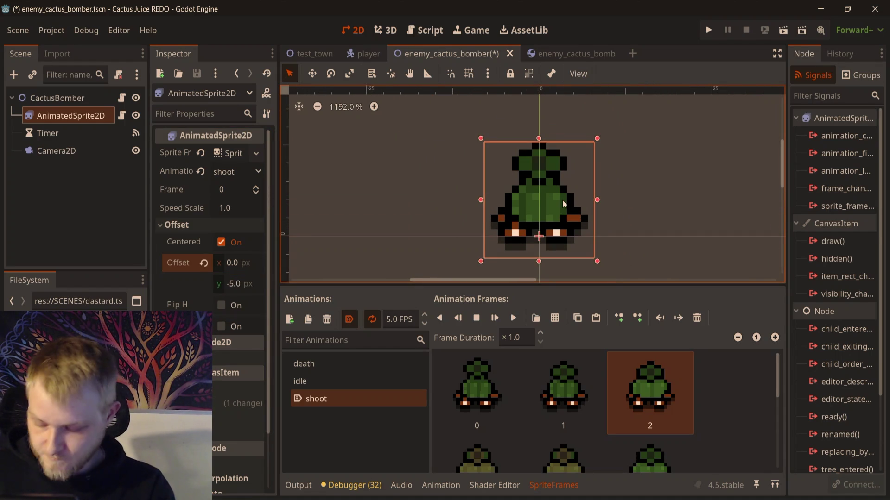
key("ctrl+s")
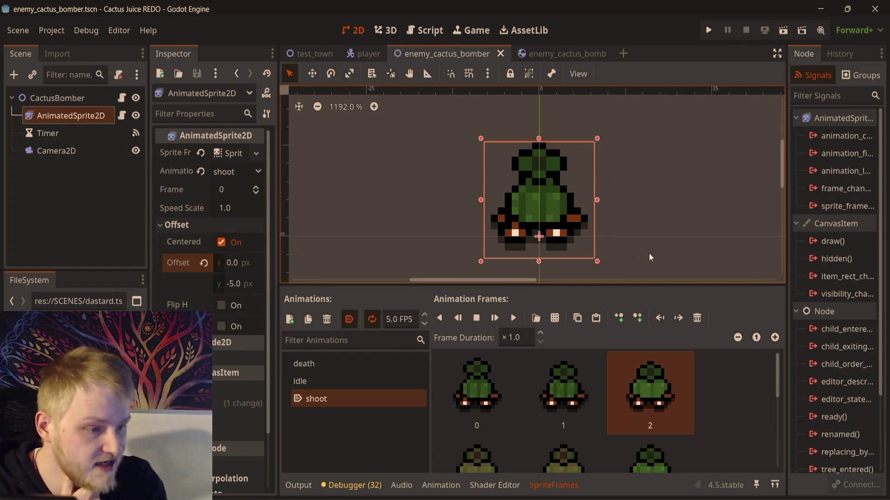
- Open the cactus bomb scene and drag its sprite's Offset y upward
scroll(647, 250, "up", 2)
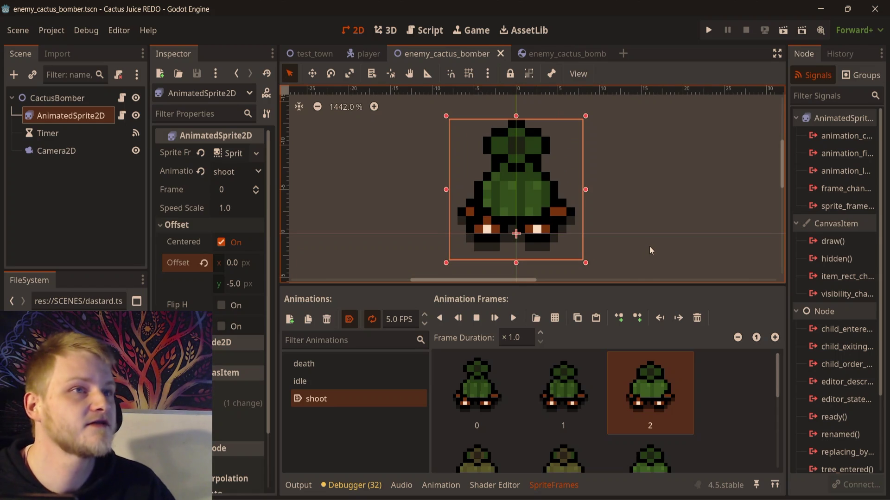
left_click(74, 133)
left_click(79, 118)
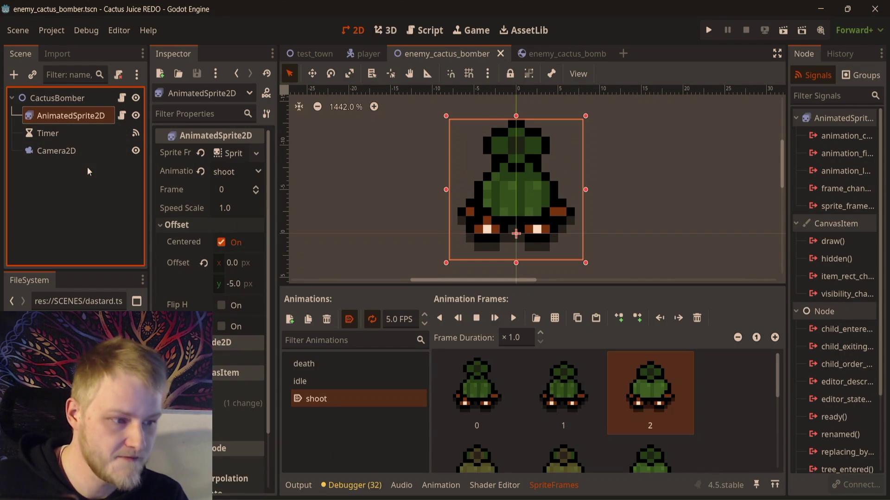
scroll(556, 221, "up", 3)
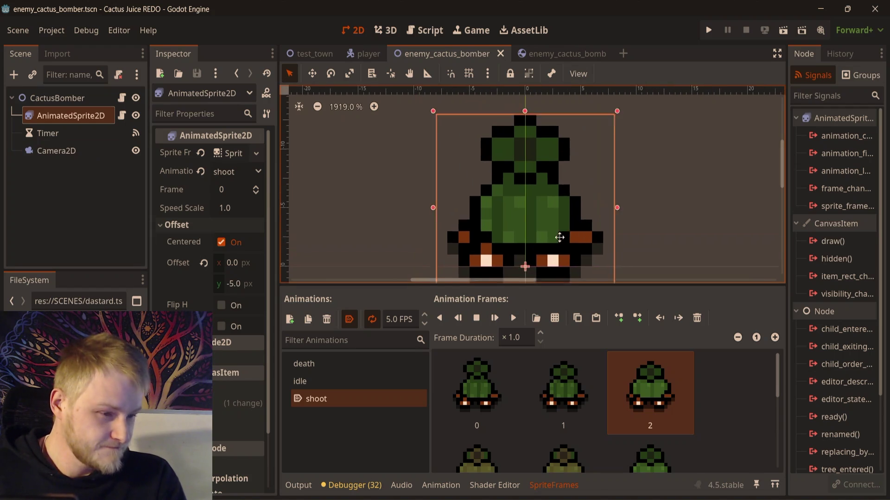
scroll(553, 209, "down", 2)
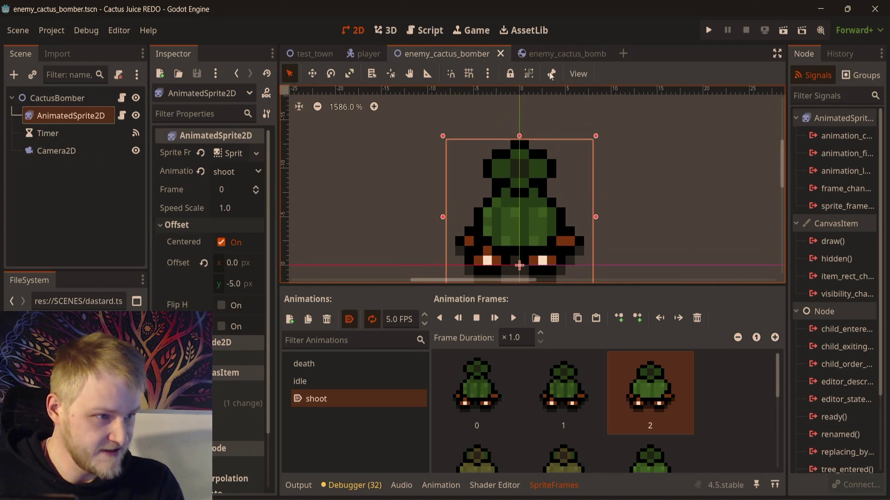
left_click(556, 53)
scroll(520, 214, "up", 8)
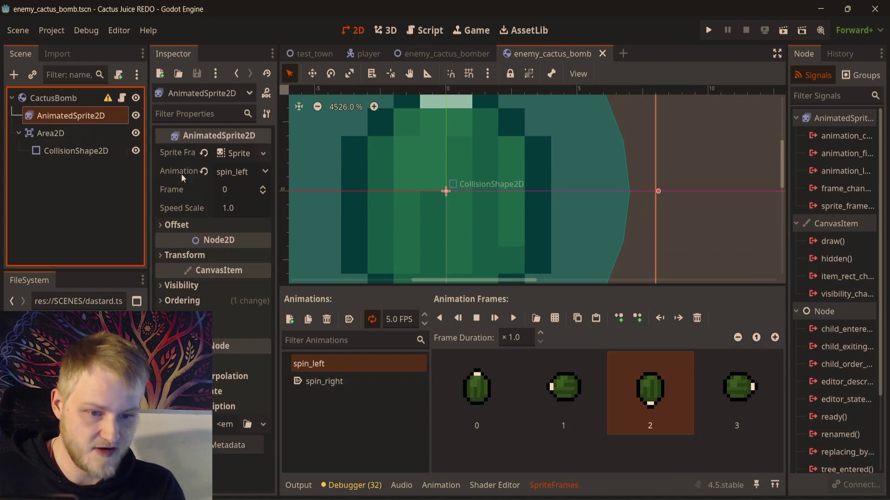
left_click(177, 224)
left_click_drag(238, 283, 218, 284)
- Set the cactus bomb sprite's Offset y to -4 px and save the scene
left_click(251, 283)
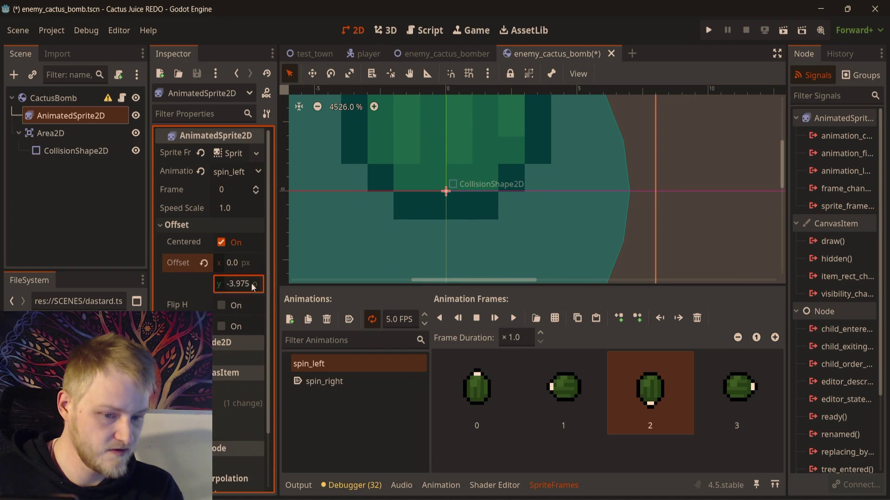
type("-3.9")
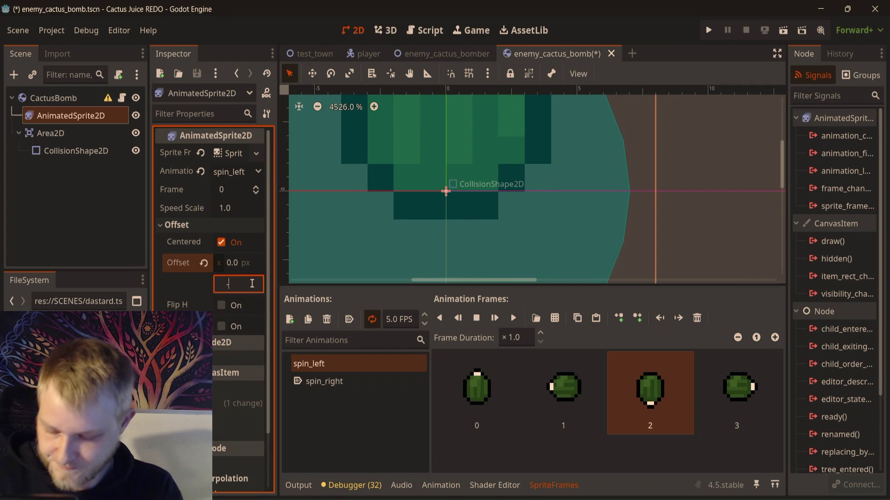
key("Return")
scroll(559, 199, "down", 4)
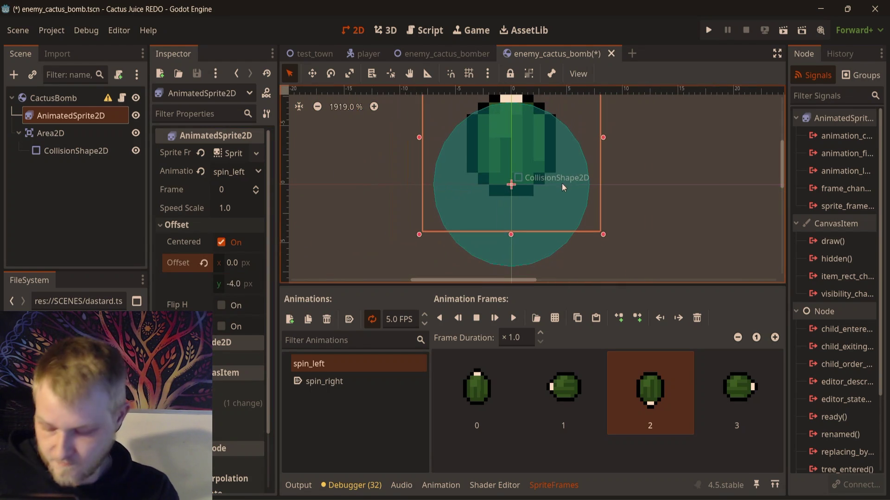
key("ctrl+s")
scroll(547, 185, "down", 4)
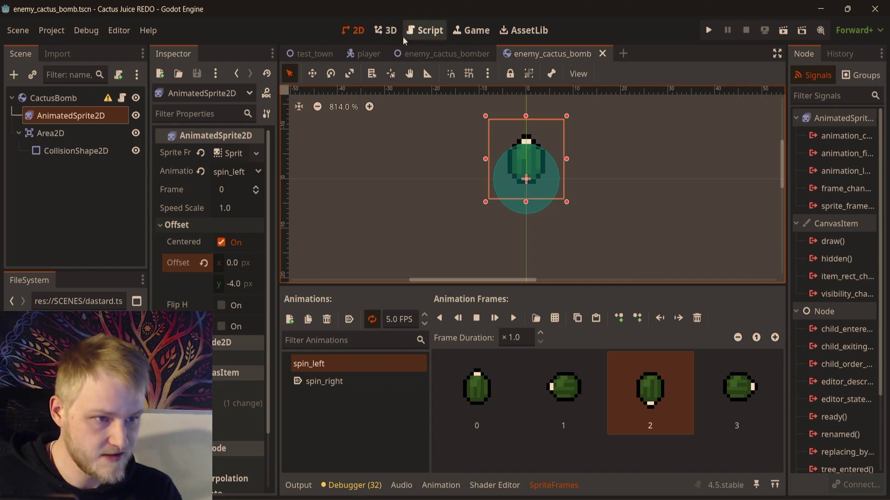
- Switch to test_town and run it with F6
left_click(324, 49)
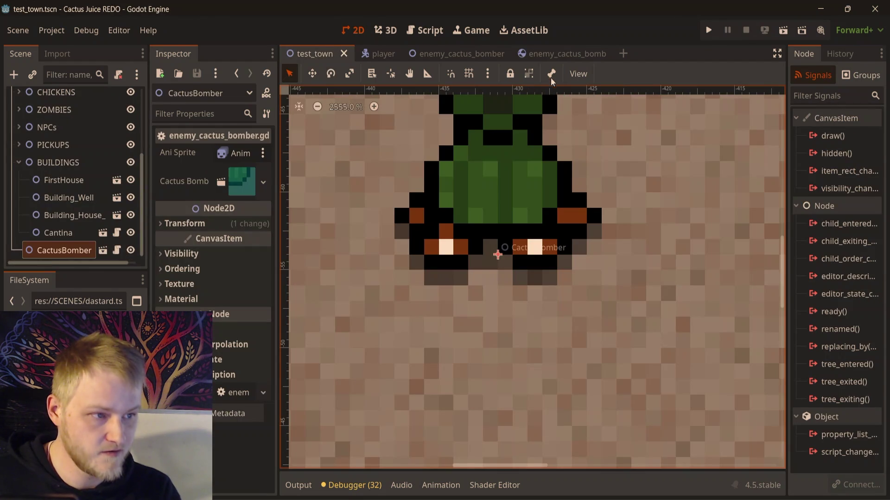
scroll(476, 324, "down", 3)
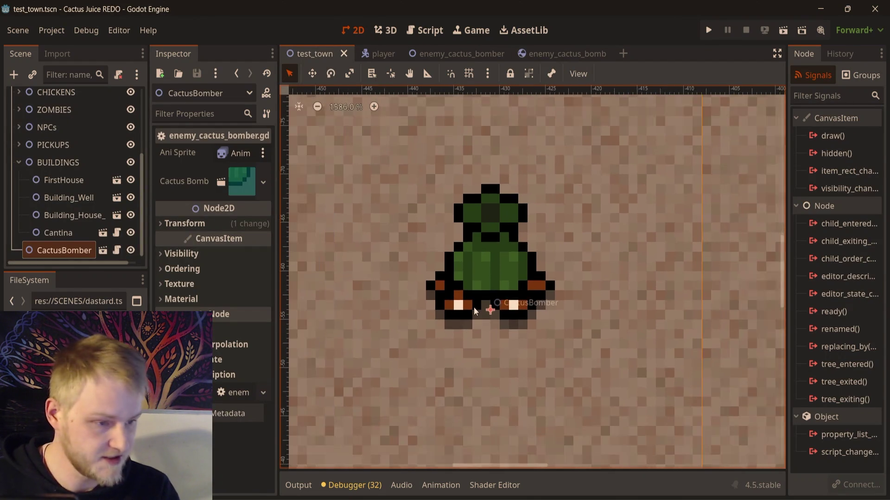
scroll(476, 312, "down", 3)
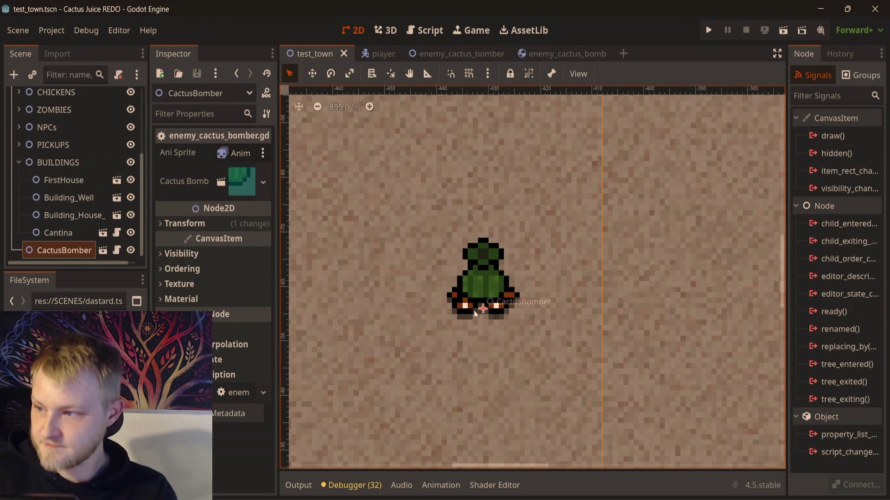
key("F6")
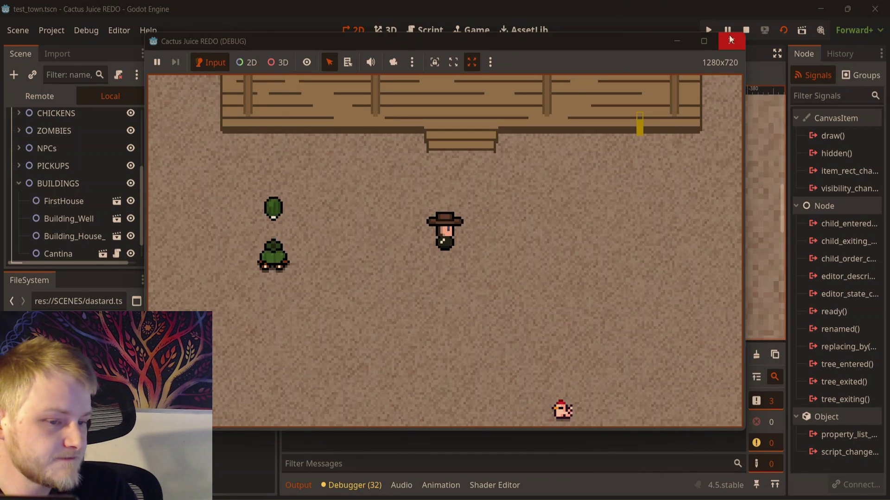
- Set the cactus bomb sprite's CanvasItem layering value to 1 and save the scene
left_click(729, 35)
left_click(563, 54)
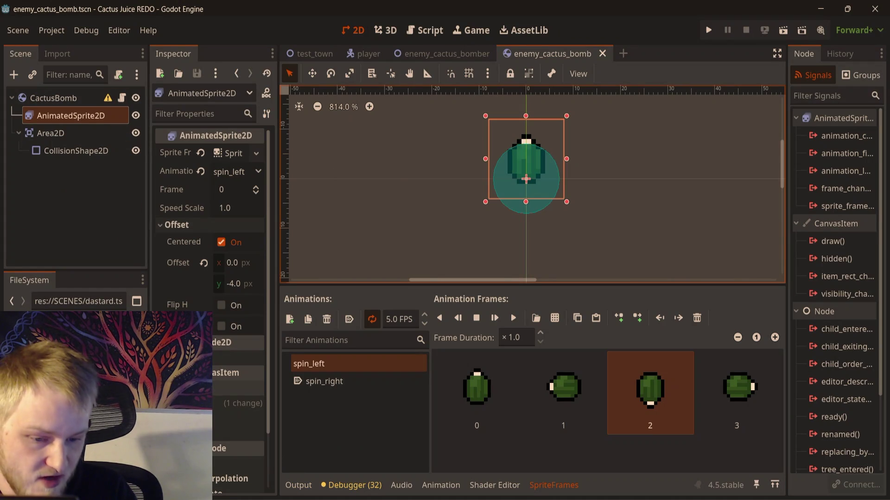
left_click(240, 404)
left_click(255, 418)
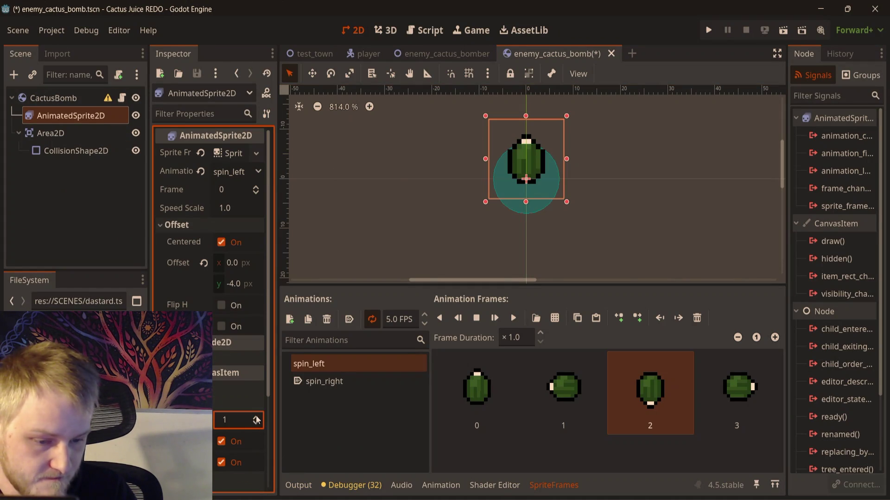
key("ctrl+s")
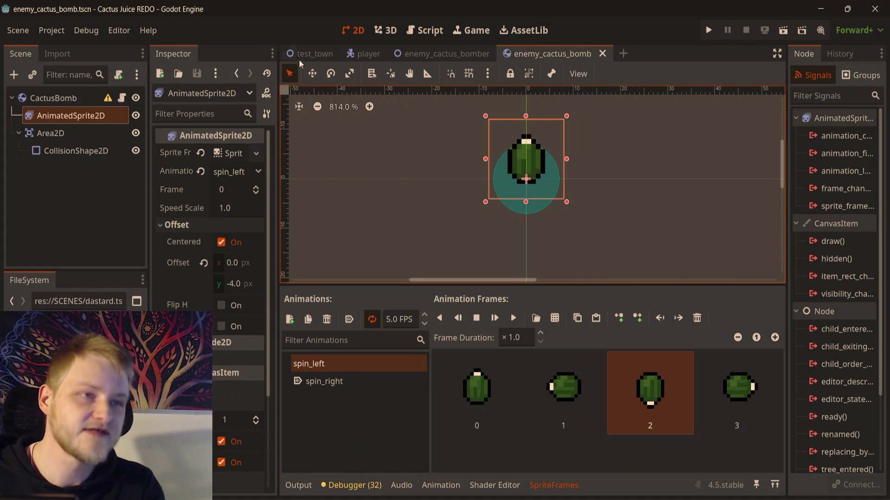
- Run test_town and walk the player up and left to watch the bombs
mouse_move(301, 56)
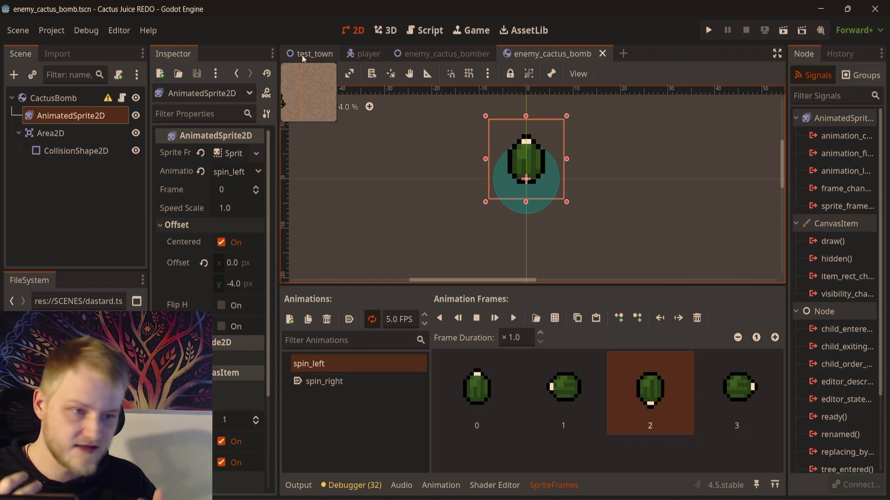
left_click(302, 55)
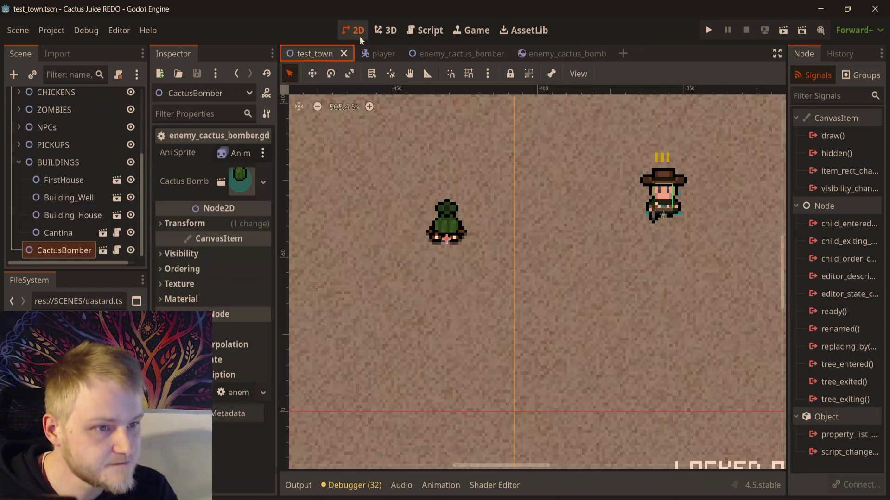
key("F6")
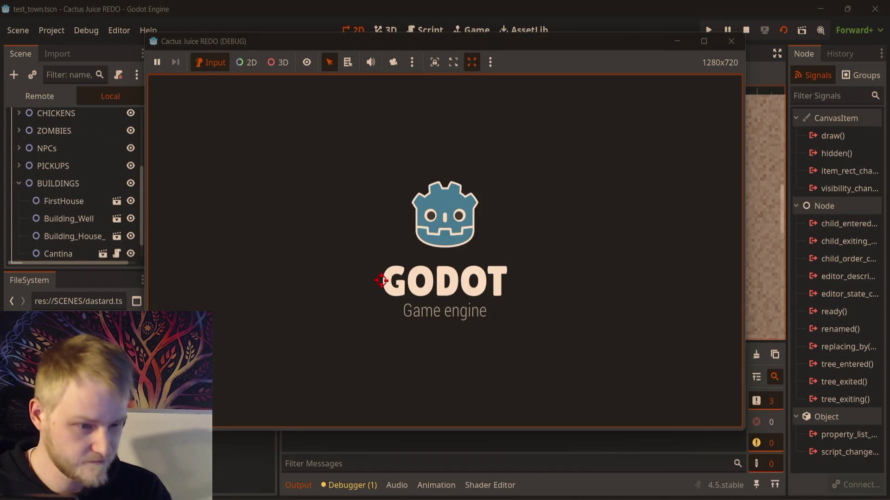
key("w")
key("a")
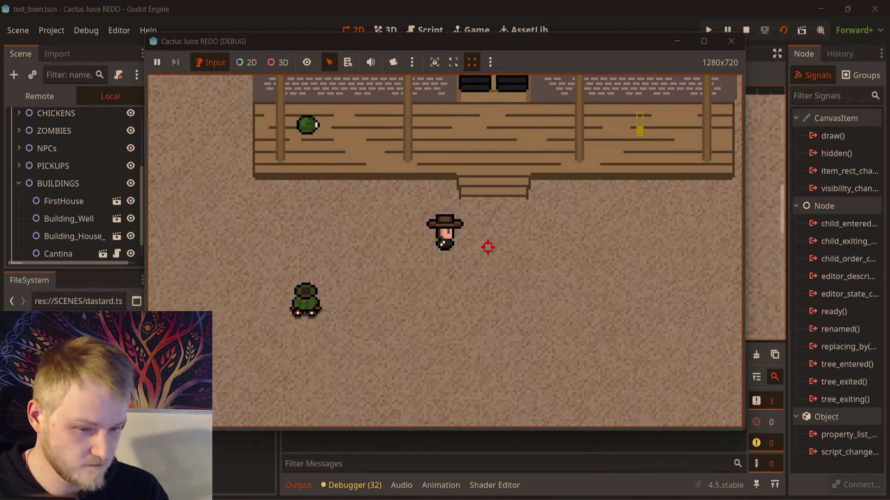
key("w")
key("a")
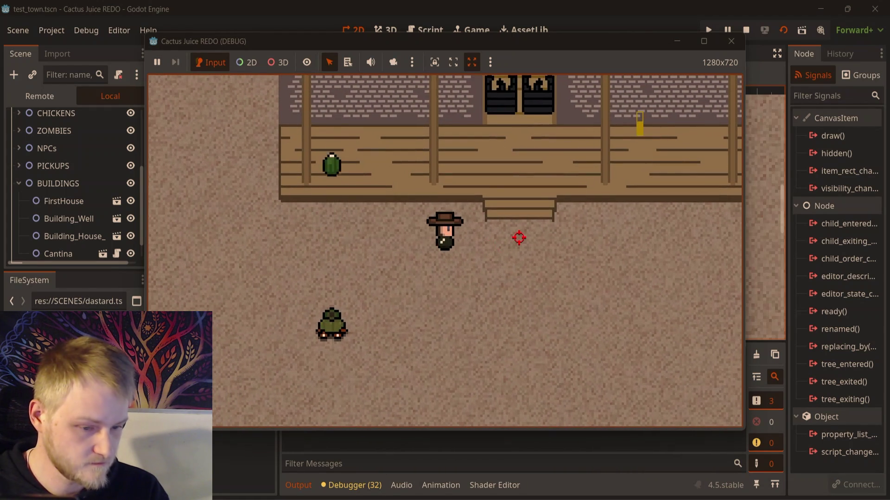
- Change the bomb spawn offset on line 27 to Vector2(0, -10)
left_click(731, 42)
left_click(433, 32)
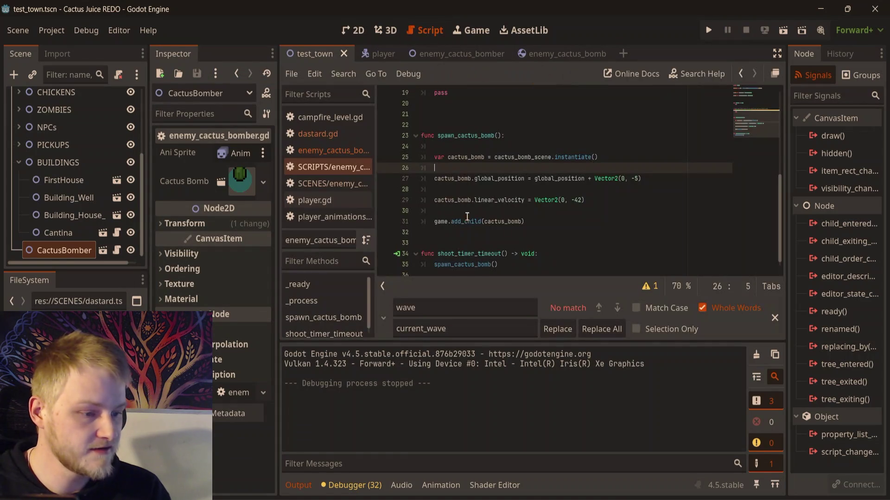
left_click(638, 181)
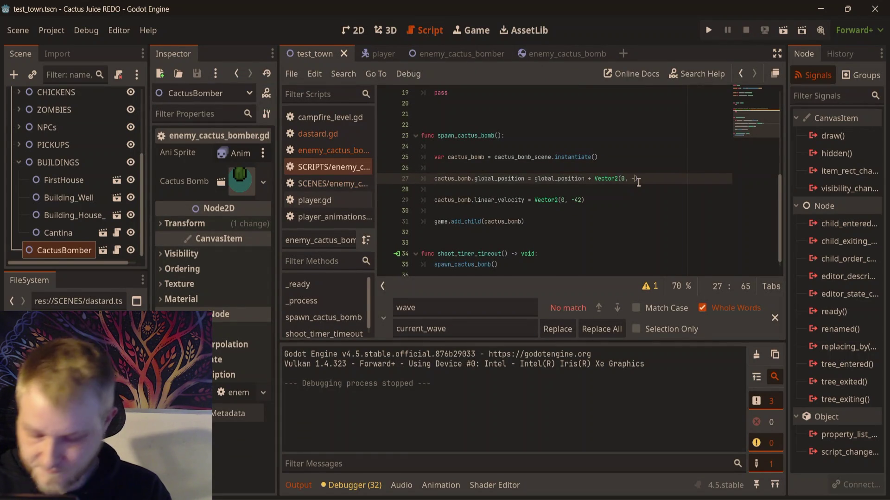
type("8")
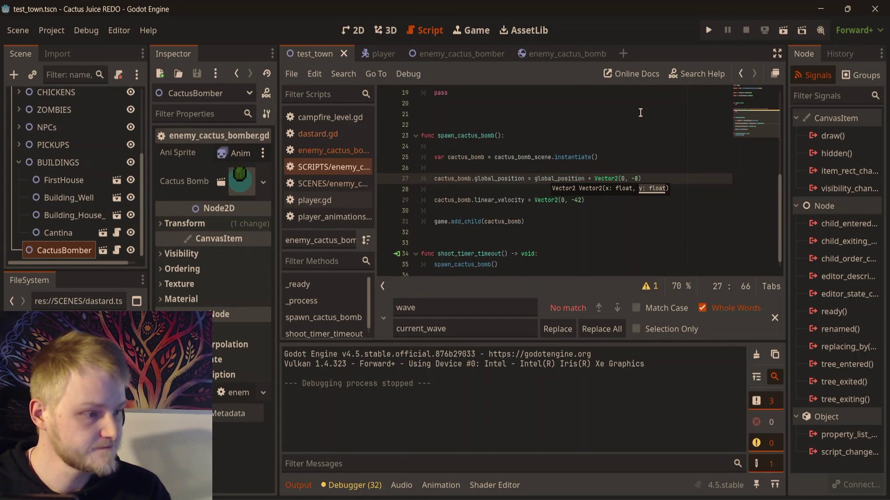
- Test-run the game three times, walking the player around, to check the new spawn point
key("F5")
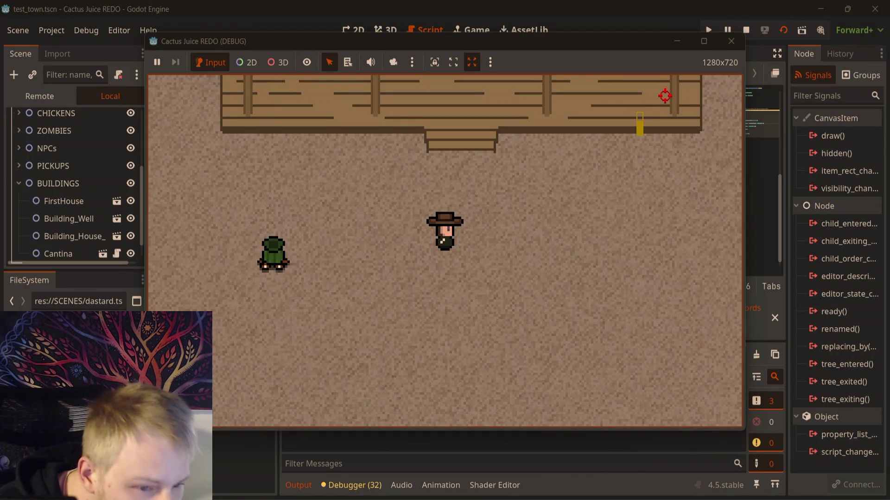
key("a")
key("s")
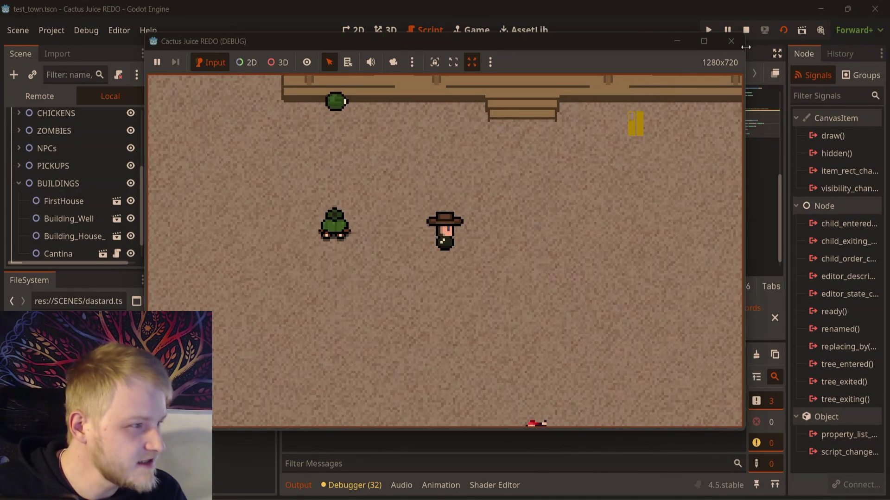
left_click(746, 30)
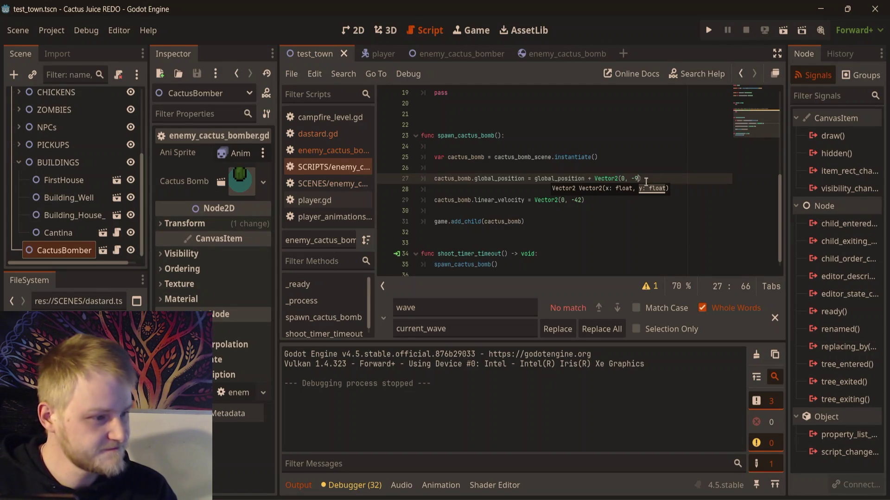
key("F5")
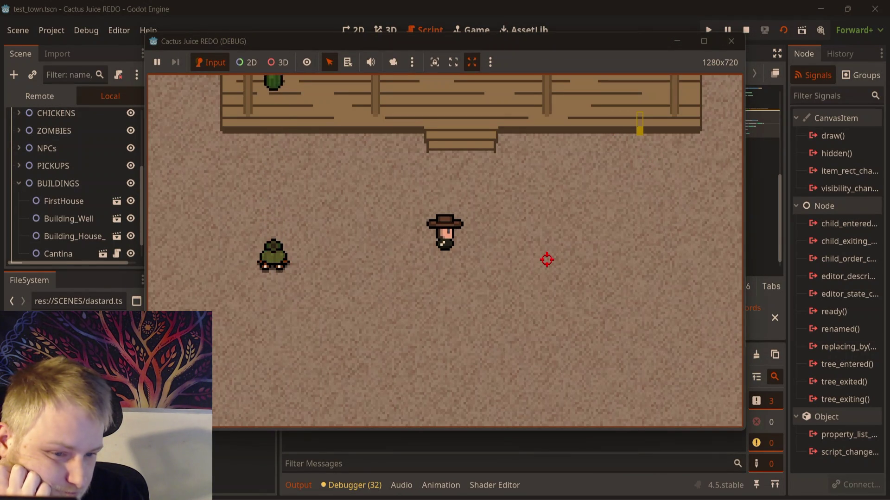
left_click(731, 41)
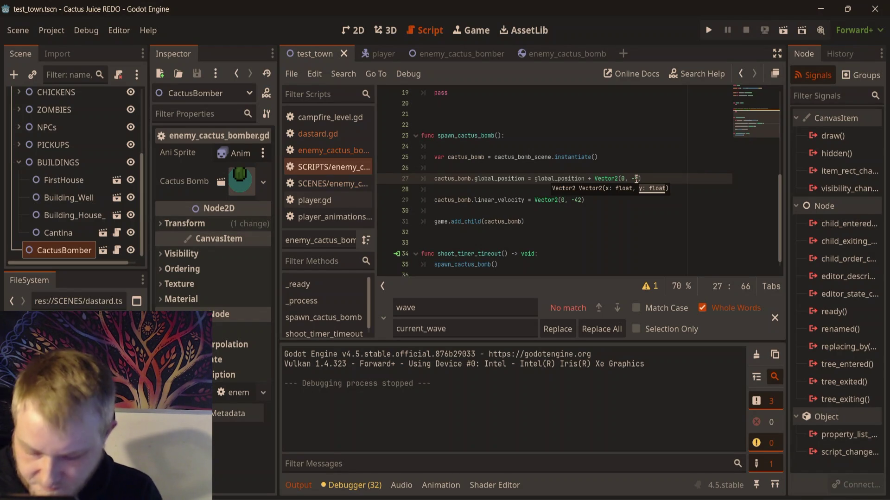
left_click(639, 169)
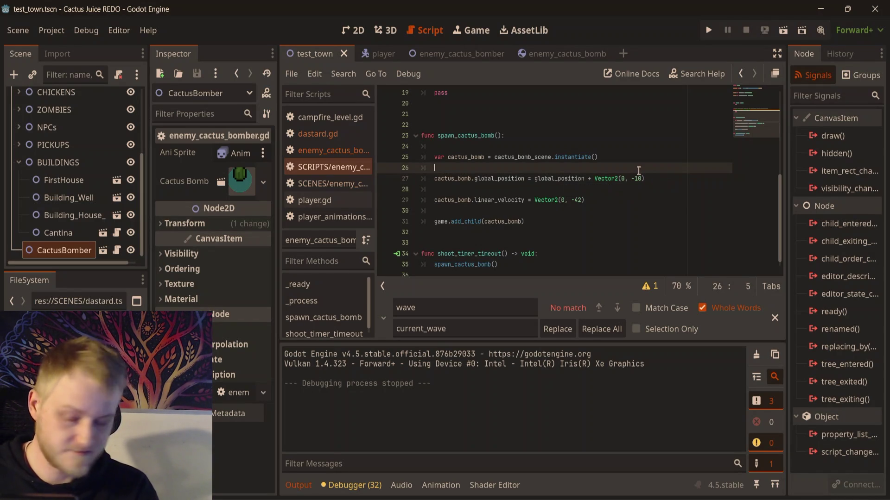
key("F5")
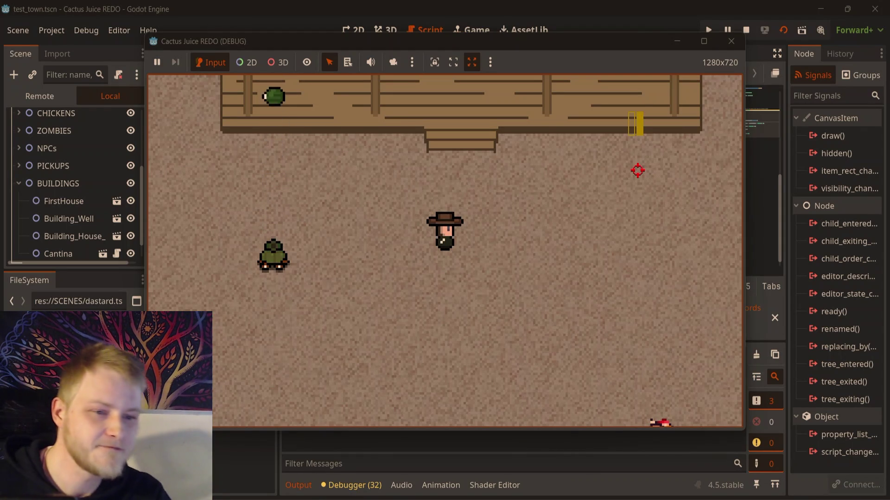
left_click(738, 40)
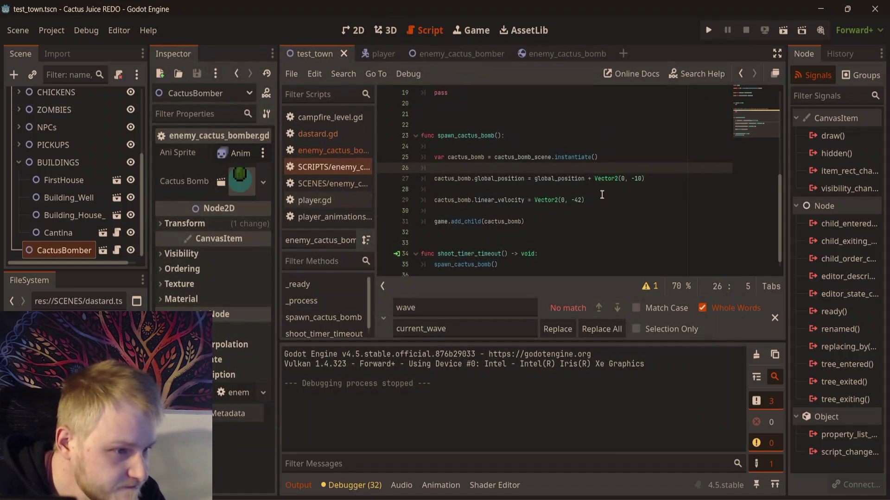
- Declare 'var target' on empty line 10, beneath the exported cactus_bomb_scene
left_click(625, 186)
left_click(628, 202)
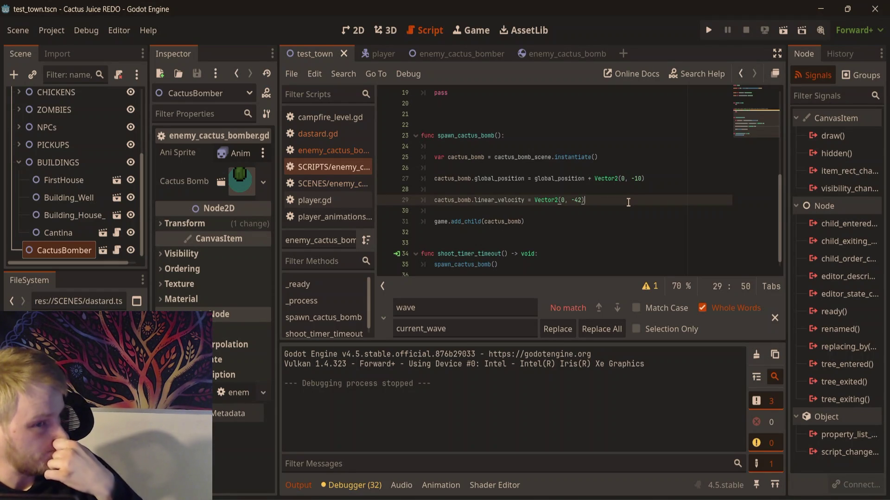
scroll(545, 218, "up", 2)
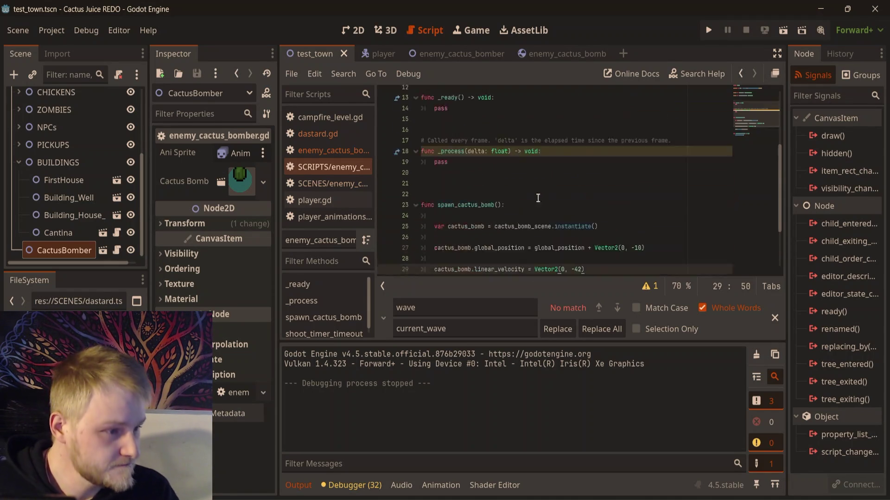
scroll(545, 217, "up", 5)
left_click(578, 135)
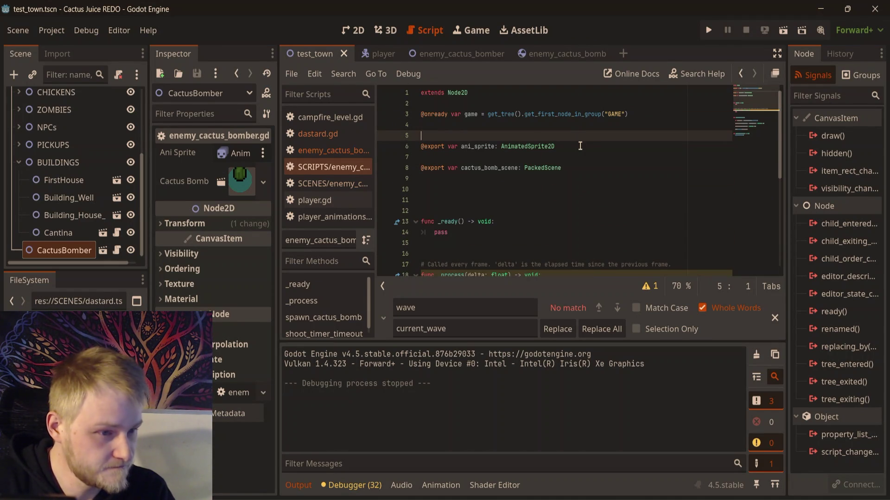
left_click(583, 189)
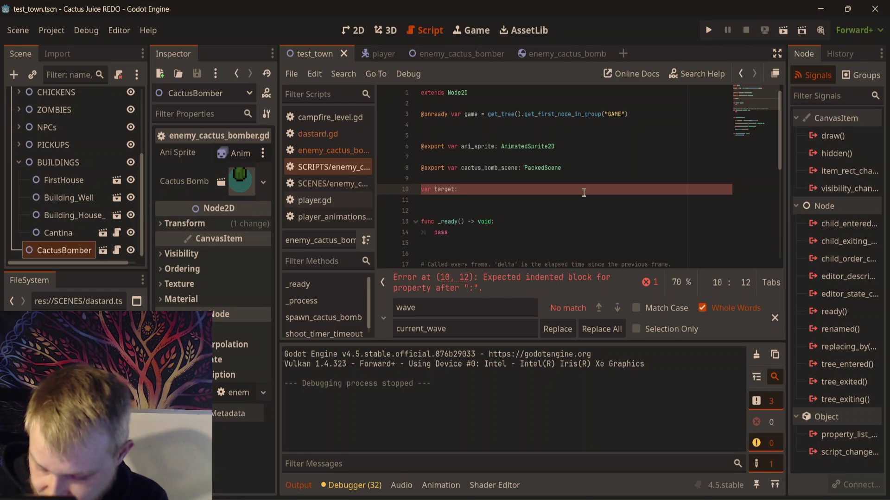
- Insert blank lines after the linear_velocity line in spawn_cactus_bomb, before add_child
scroll(584, 193, "down", 6)
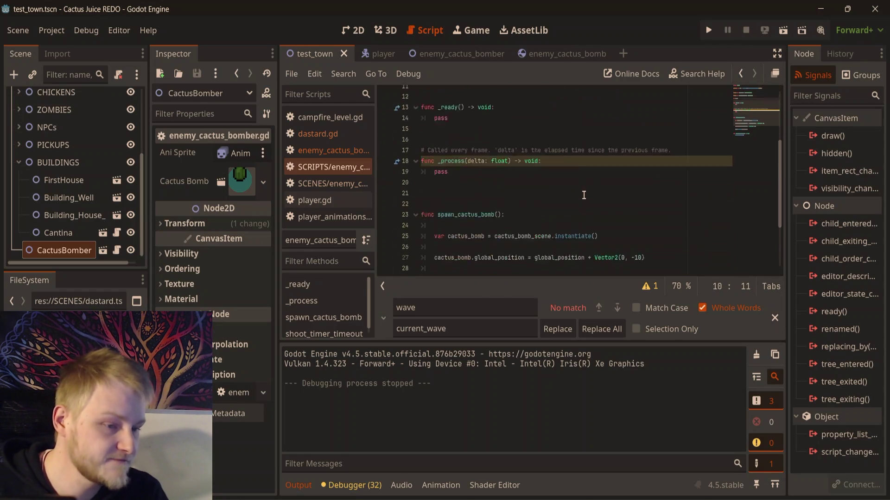
left_click(591, 201)
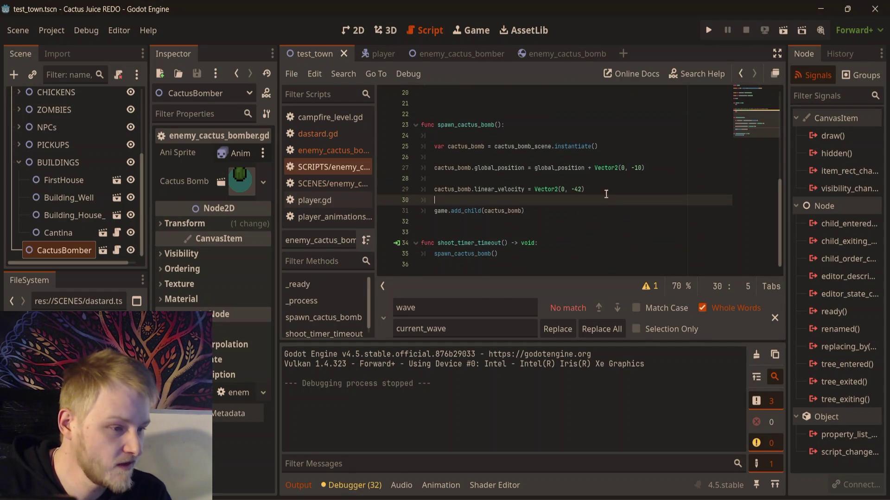
left_click(635, 179)
left_click(527, 200)
key("Return")
key("Return")
key("Up")
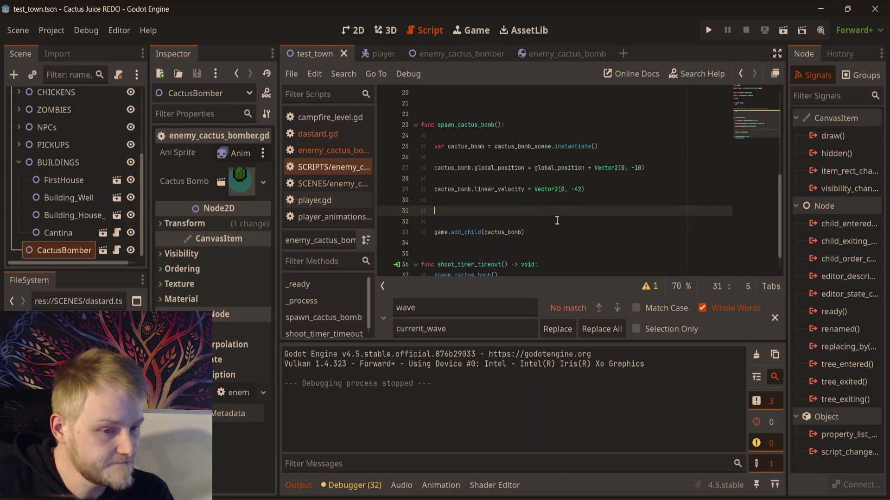
scroll(566, 218, "up", 6)
scroll(568, 217, "down", 6)
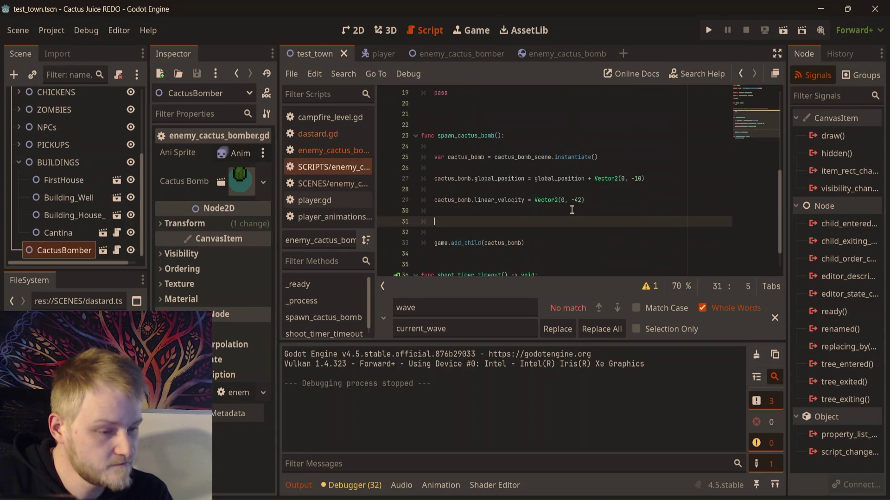
scroll(571, 210, "up", 6)
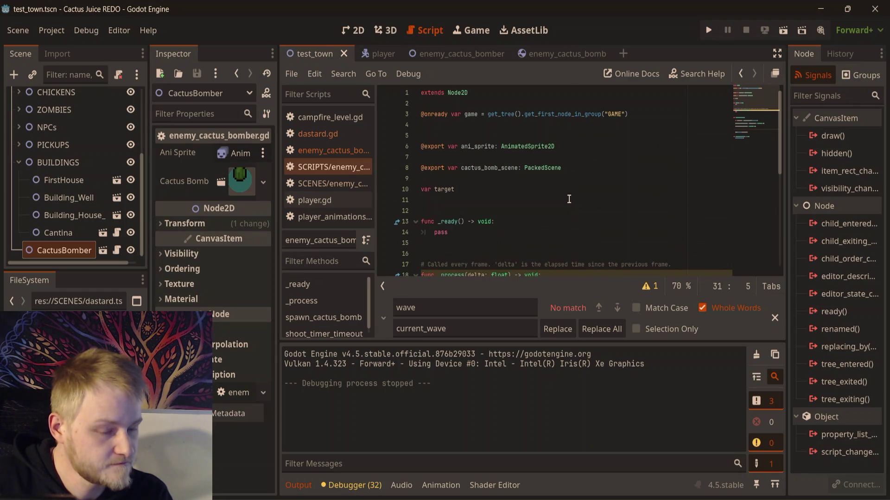
- Assign target = get_tree().get_first_node_in_group("PLAYER") in spawn_cactus_bomb
scroll(566, 194, "down", 4)
scroll(542, 164, "down", 3)
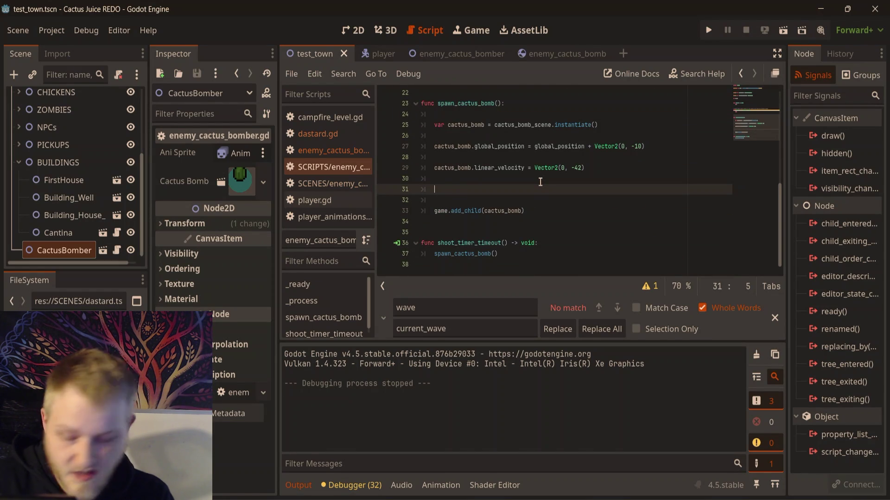
type("target = g")
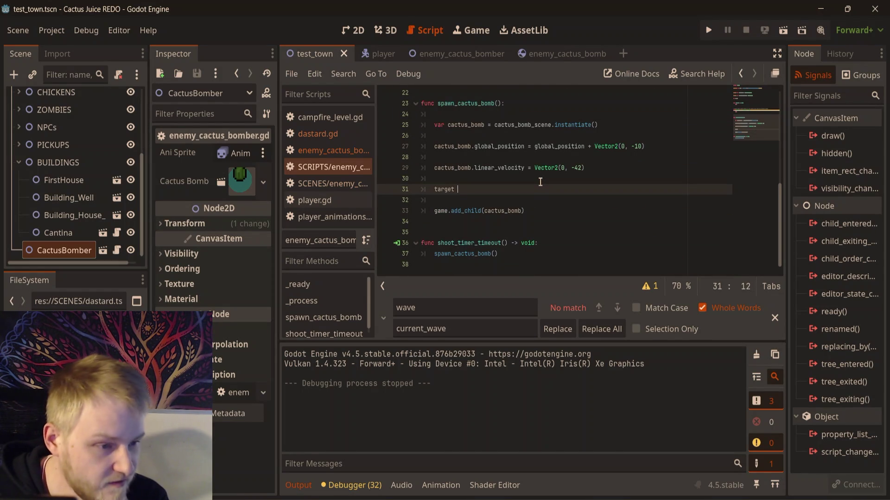
type("_")
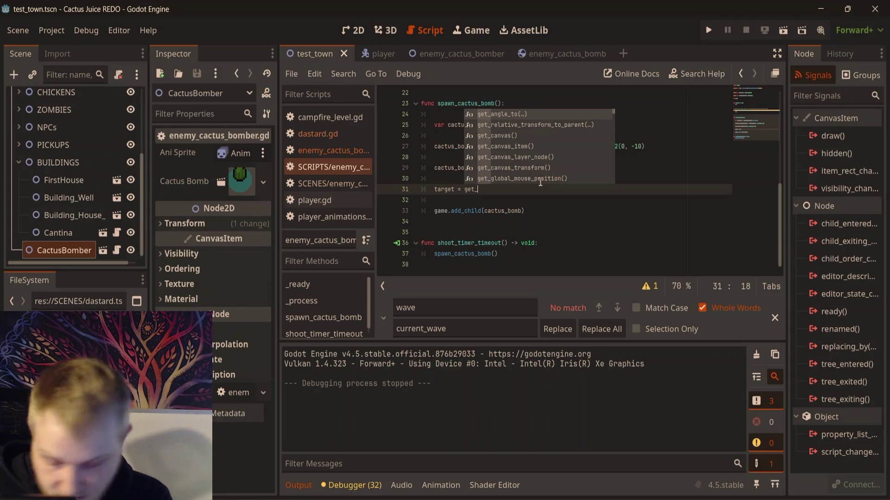
type("tree(")
key("Return")
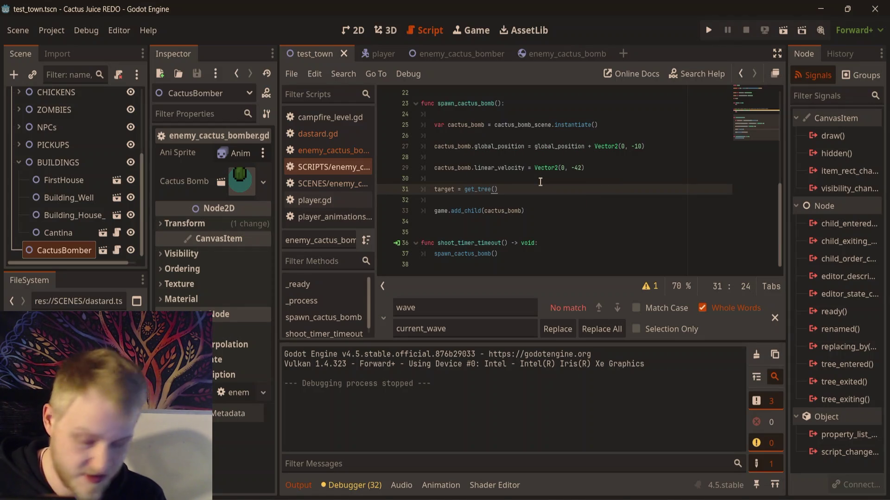
type(".get_first")
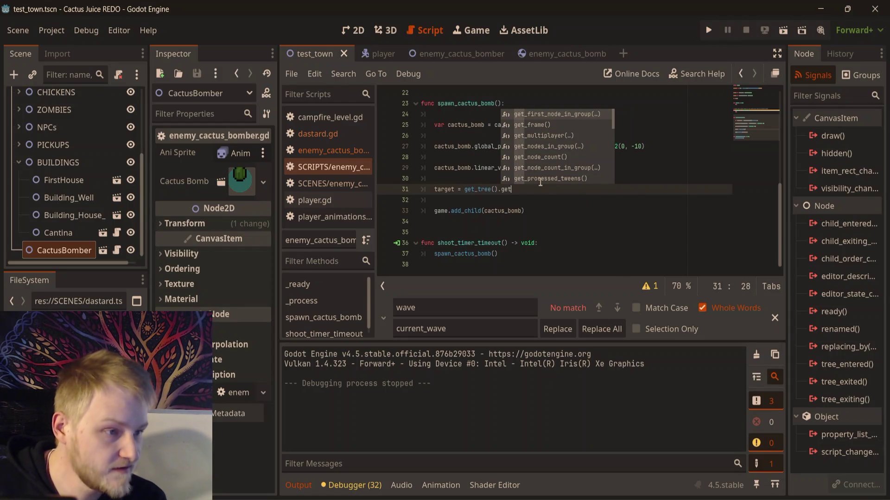
key("Return")
type("\"")
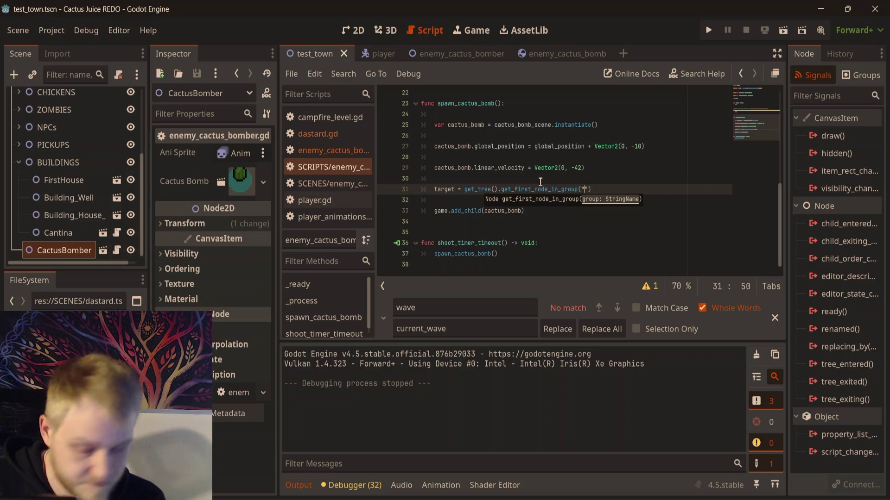
type("PLAS")
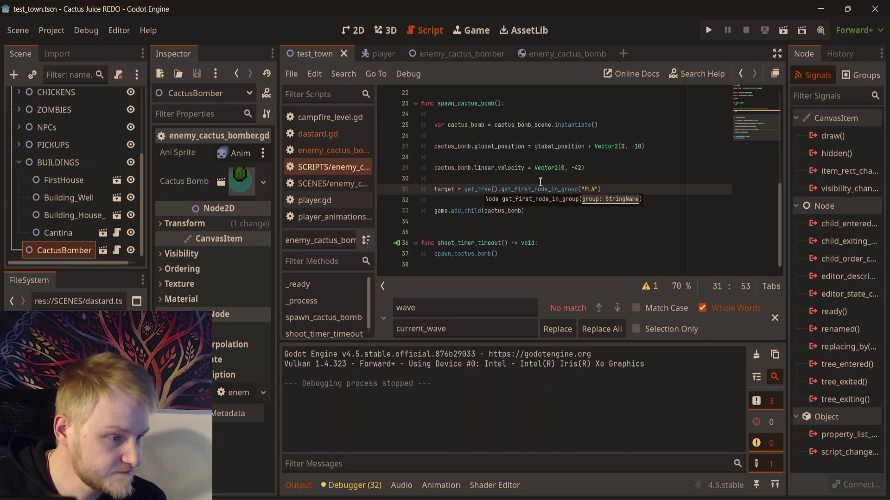
type("ER")
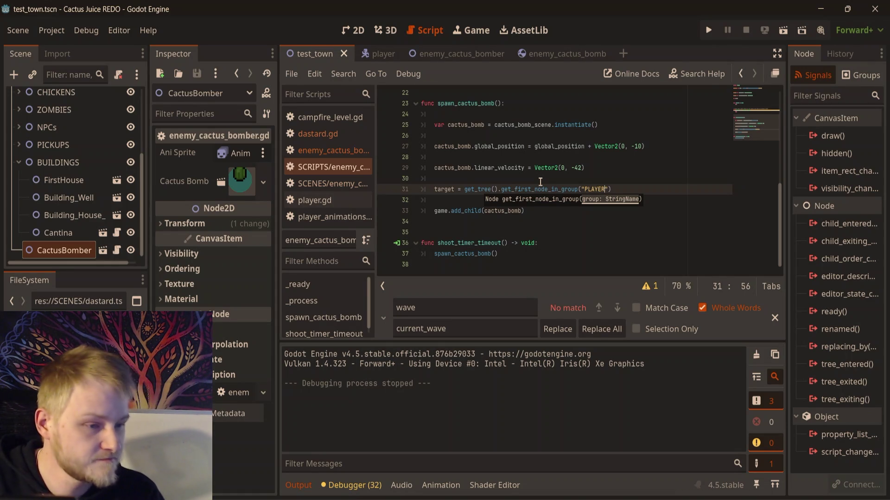
- Add the condition 'if target.global_position.x > global_position.x:' on a new line
left_click(650, 192)
key("Return")
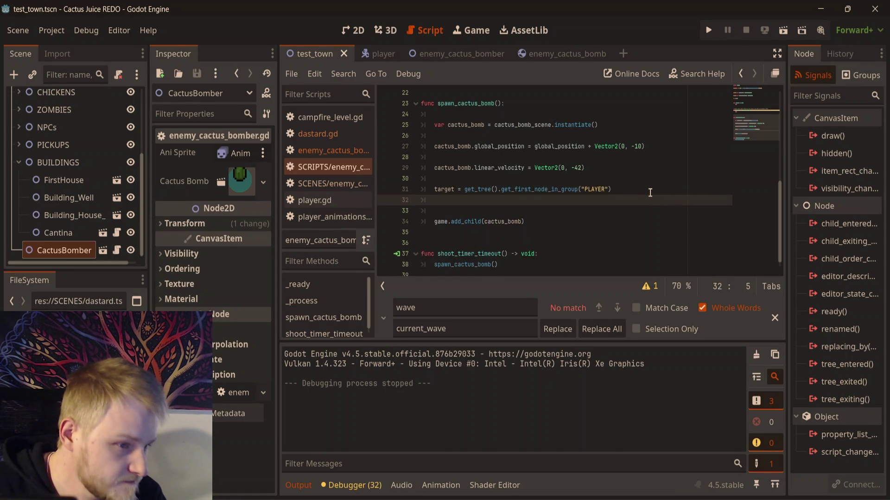
key("Return")
type("if ")
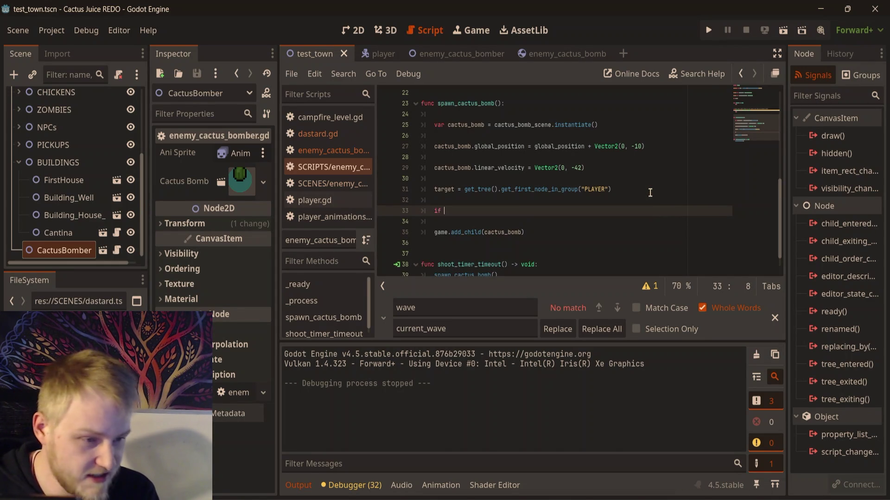
type("target.")
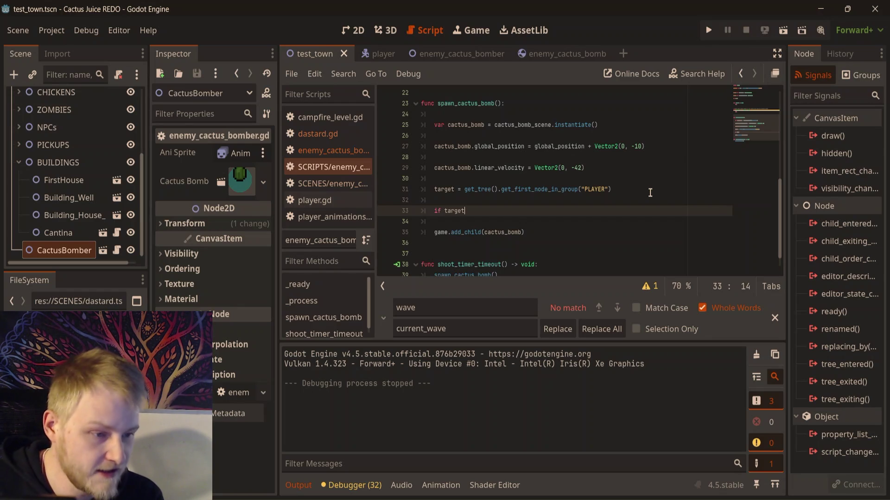
type("glo")
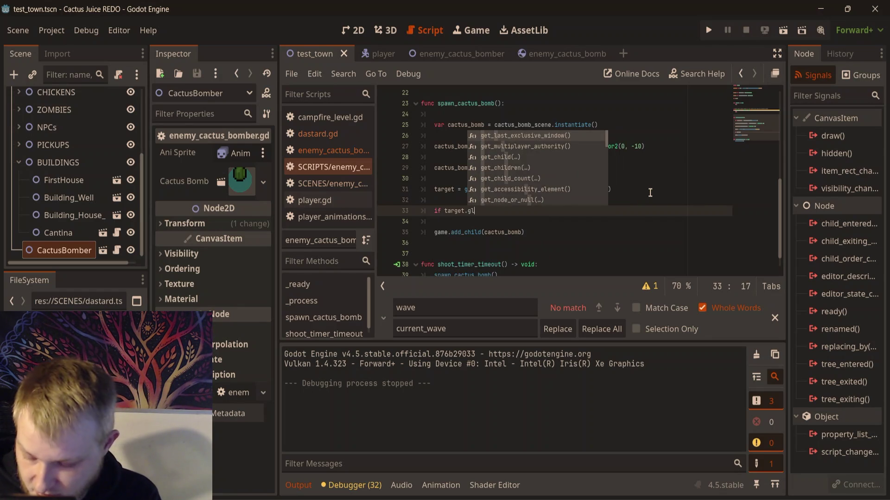
type("bal_")
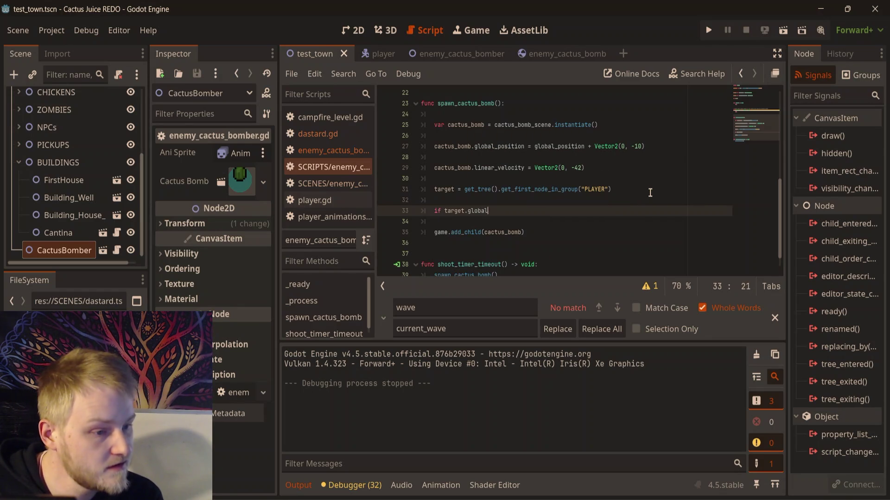
type("position")
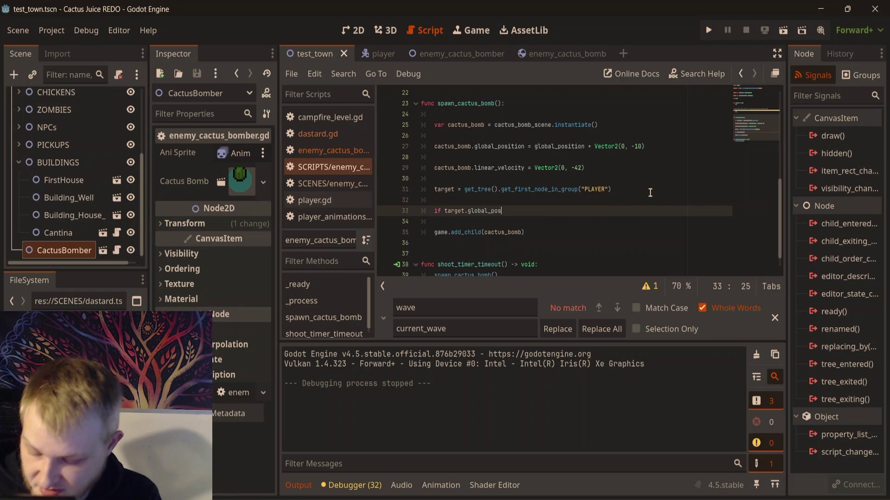
type(".x >")
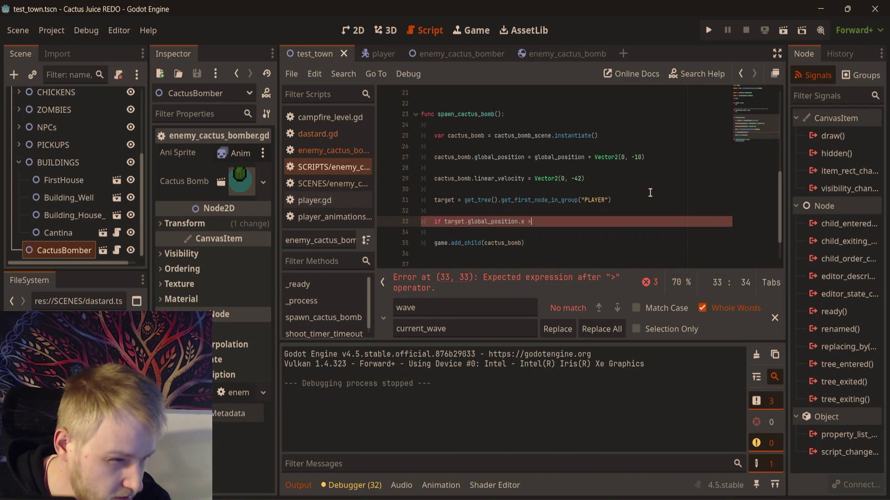
type("global_position")
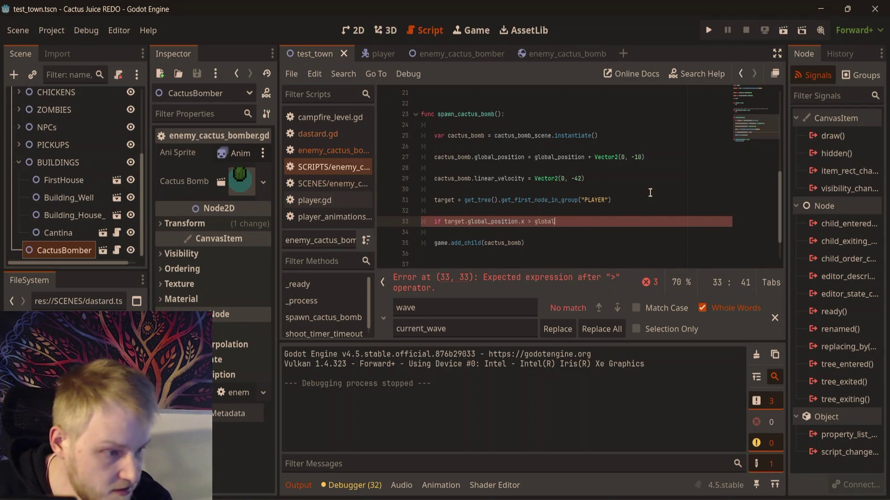
type(".x:")
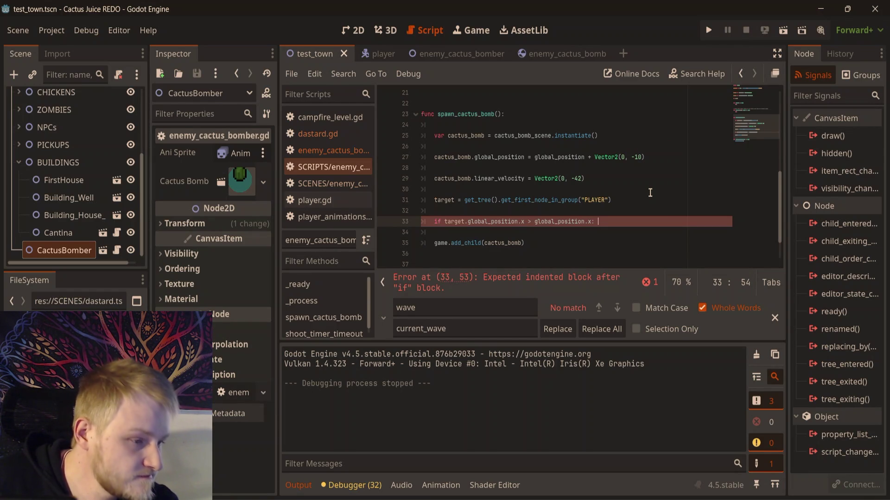
- Set cactus_bomb.linear_velocity.x to 42 inside the if, then run the scene with F6
type("liner")
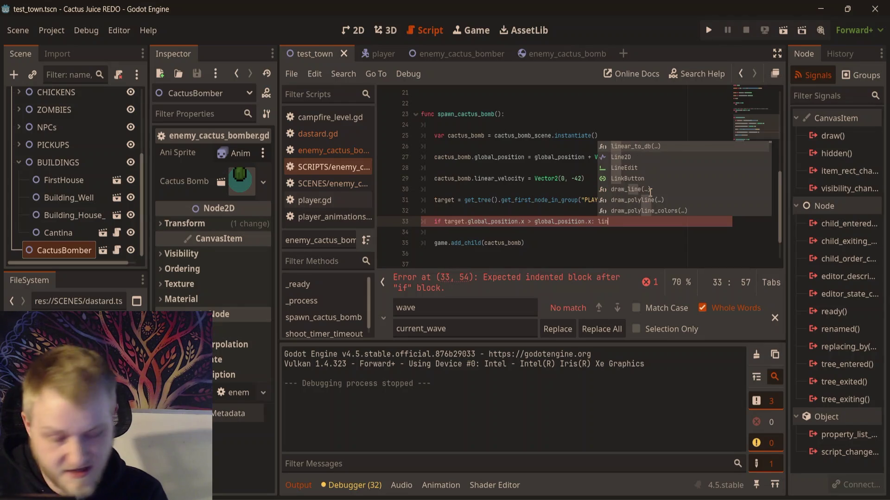
key("BackSpace")
key("BackSpace")
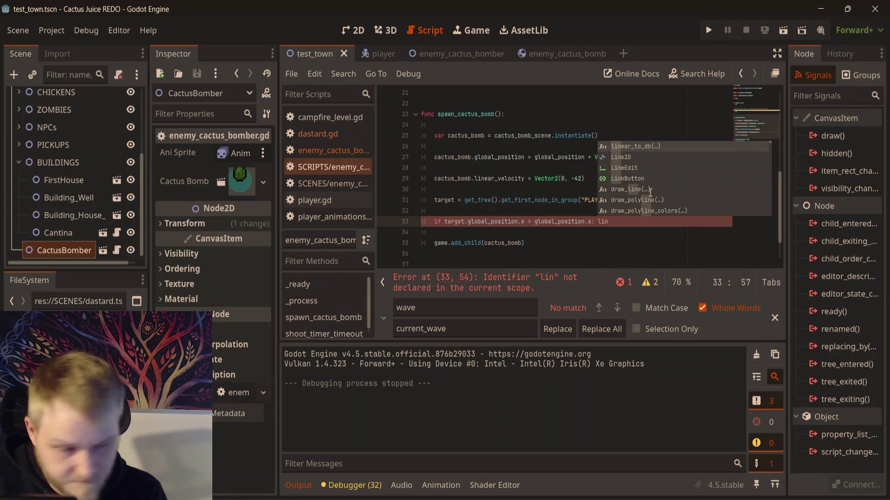
key("BackSpace")
key("BackSpace")
key("BackSpace")
type("cac")
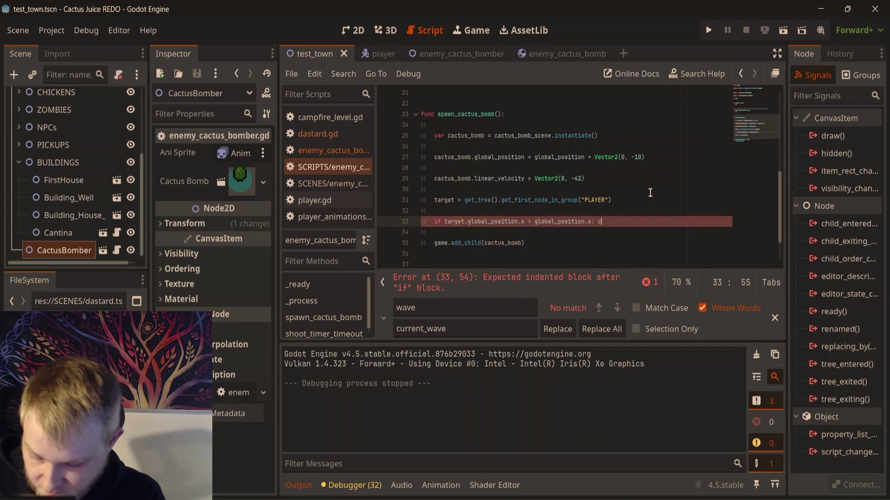
type("tus")
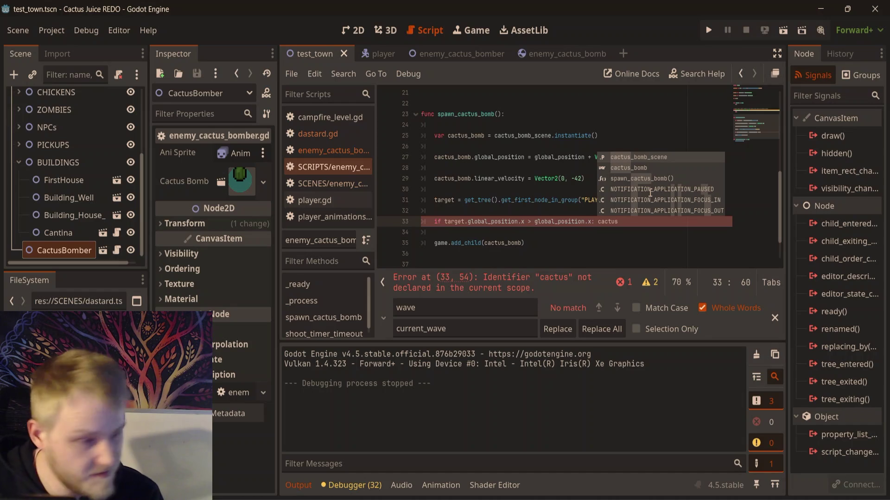
type("_bomb.")
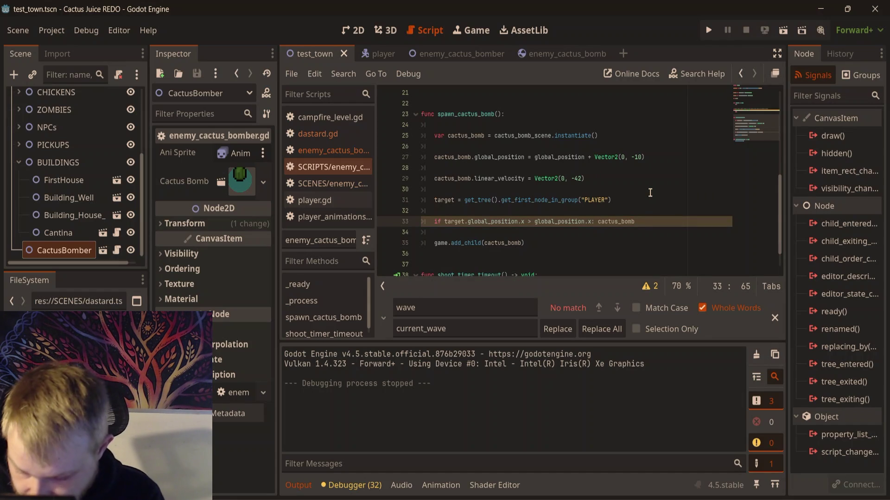
type("linear_")
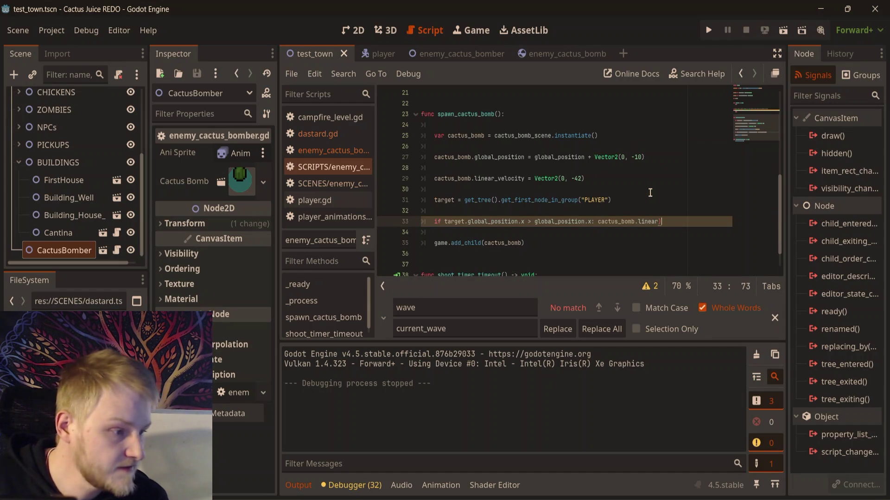
key("BackSpace")
type("velocity")
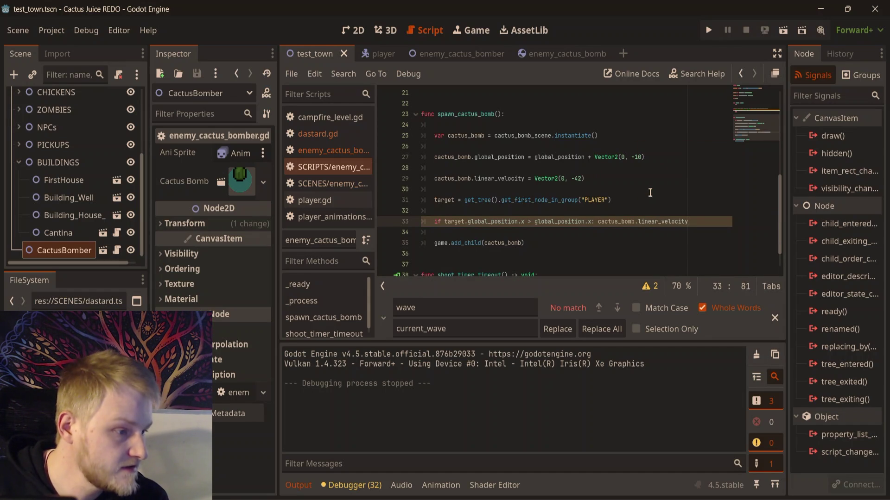
key("BackSpace")
key("Escape")
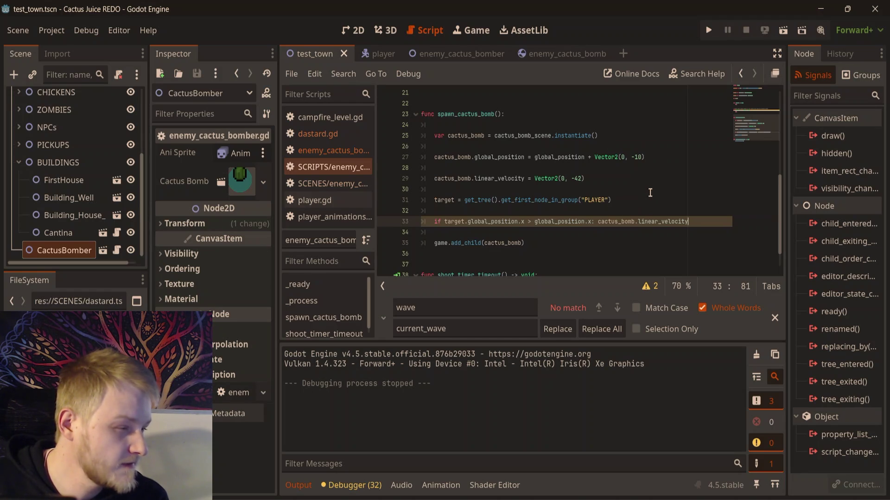
type("+ ")
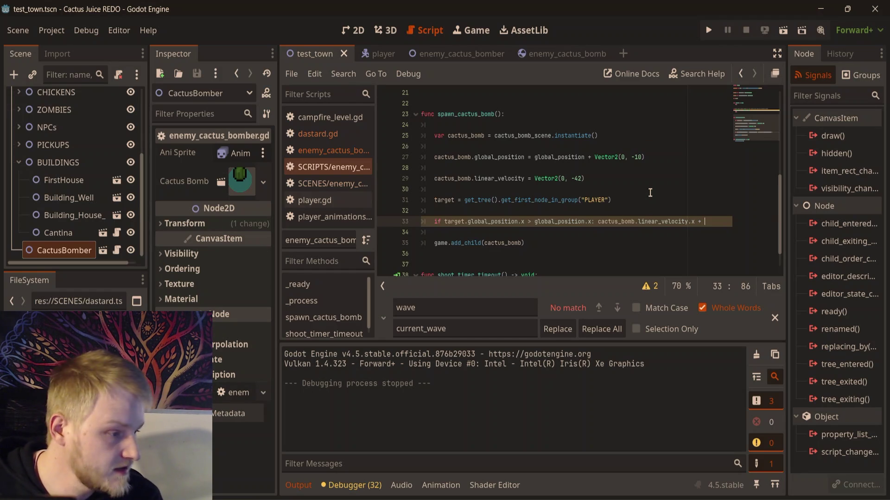
type("= ")
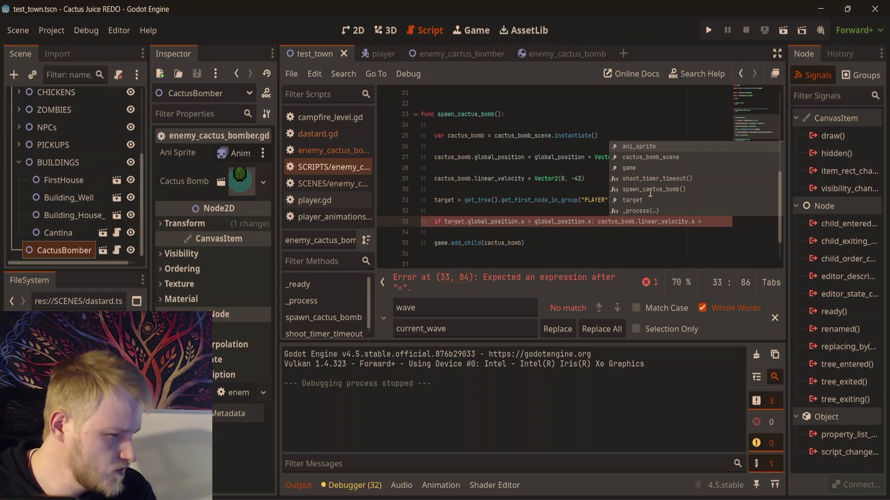
type("42")
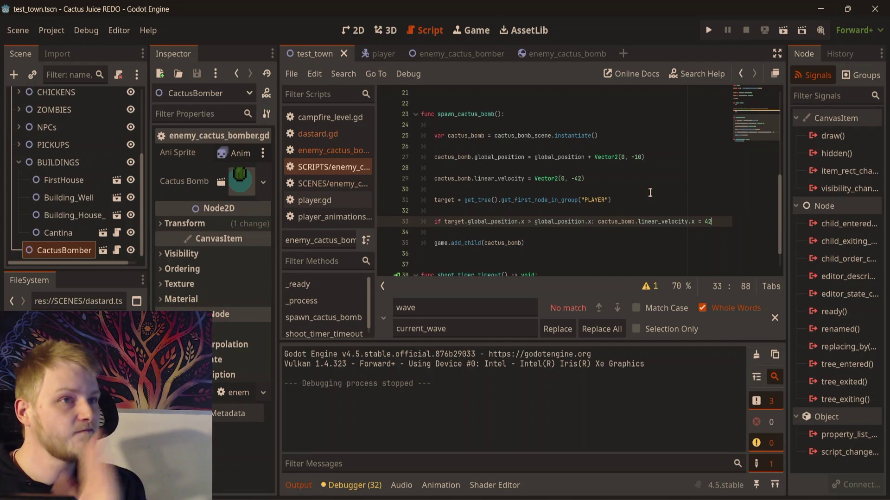
key("F6")
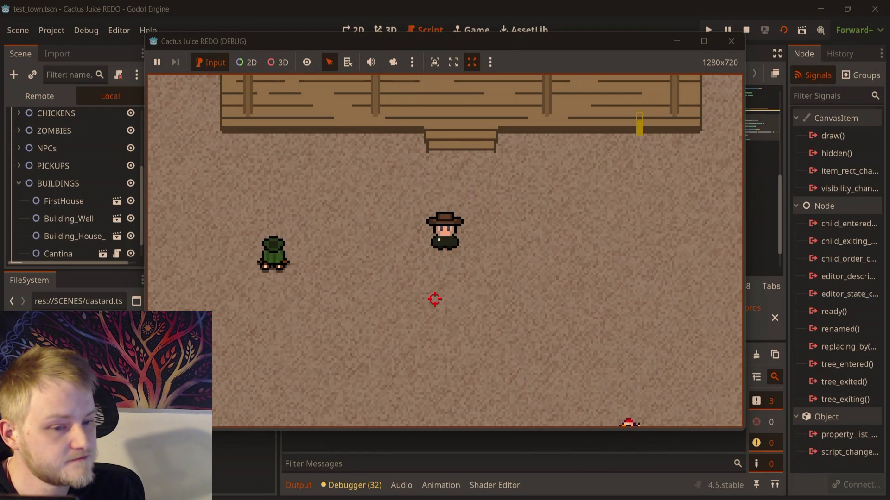
- Close the Cactus Juice REDO (DEBUG) game window to end the test run
left_click(724, 43)
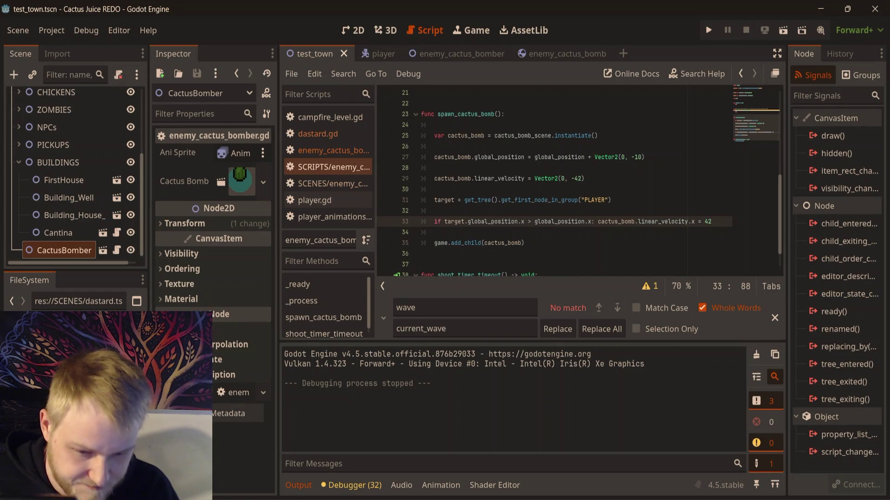
double_click(74, 324)
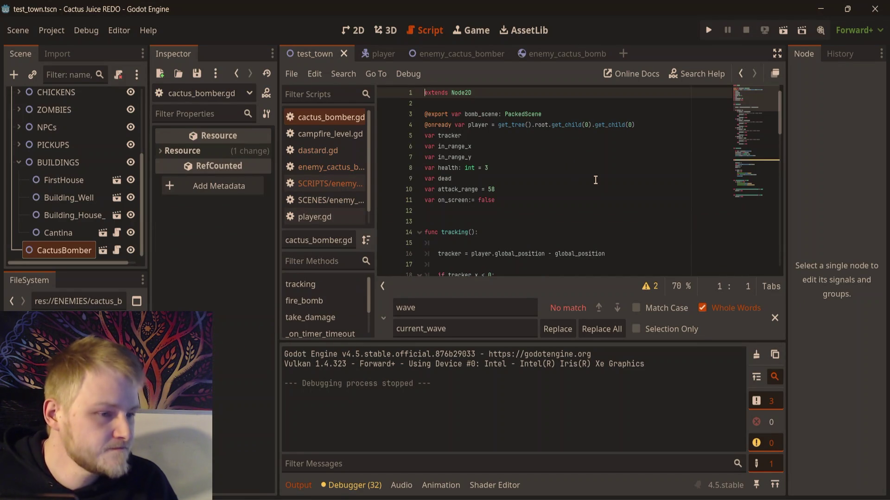
scroll(583, 173, "down", 2)
scroll(583, 173, "down", 2)
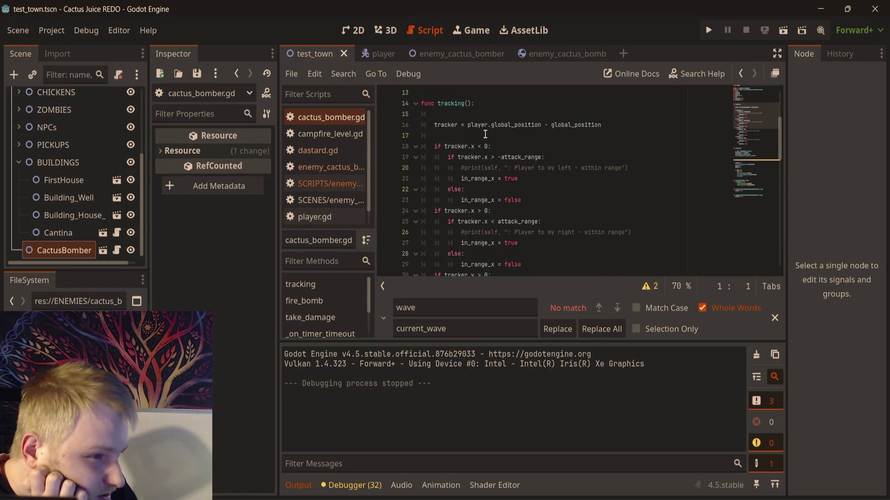
scroll(580, 141, "down", 1)
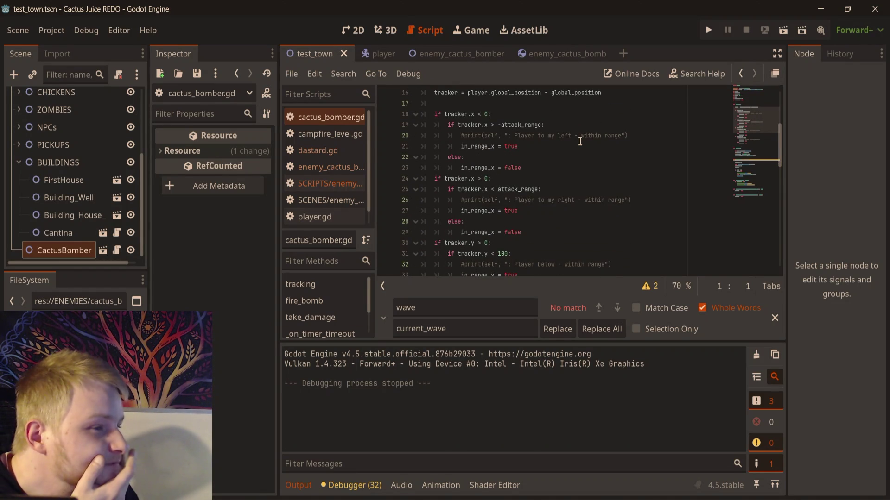
scroll(579, 141, "down", 3)
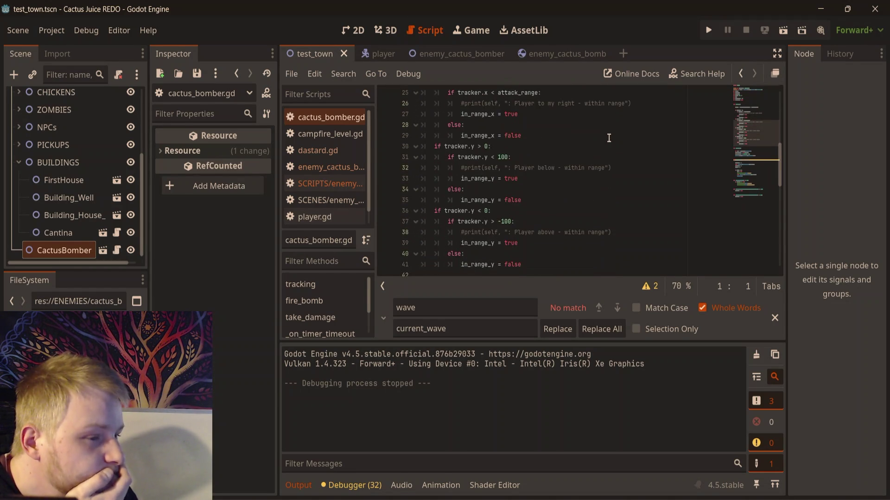
scroll(670, 189, "down", 1)
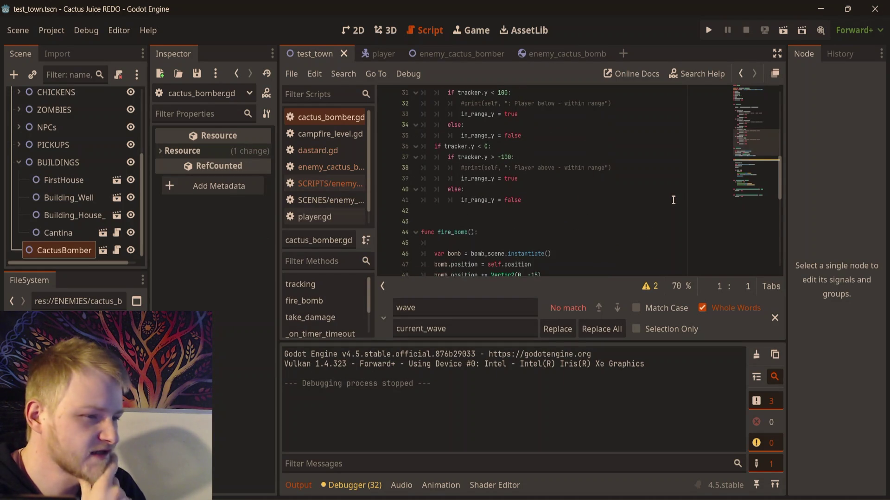
scroll(670, 189, "up", 5)
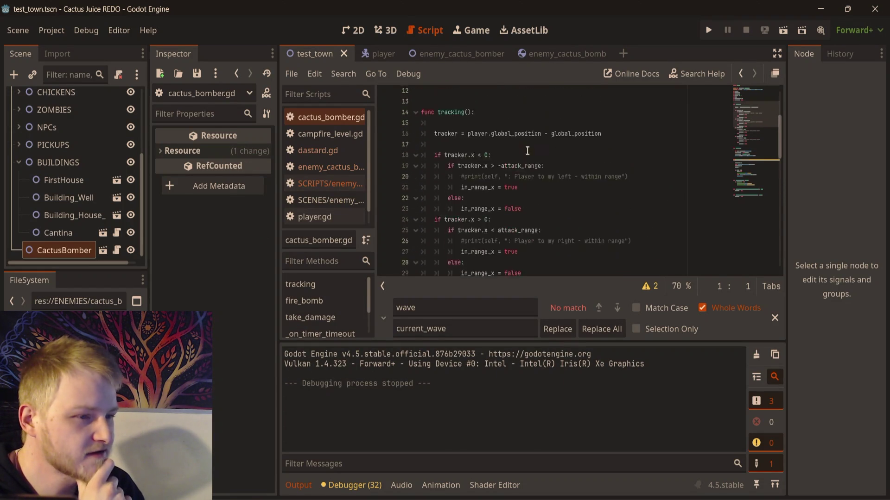
scroll(510, 171, "up", 3)
scroll(575, 167, "down", 14)
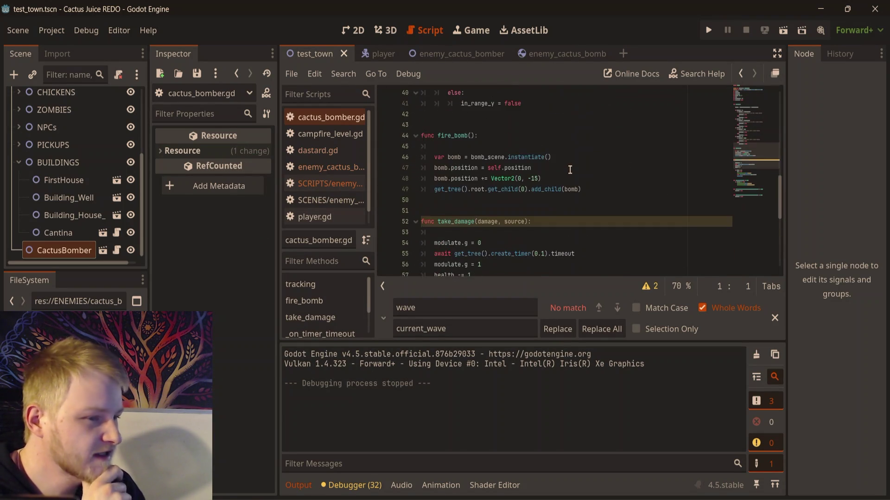
scroll(566, 150, "down", 1)
scroll(566, 157, "up", 3)
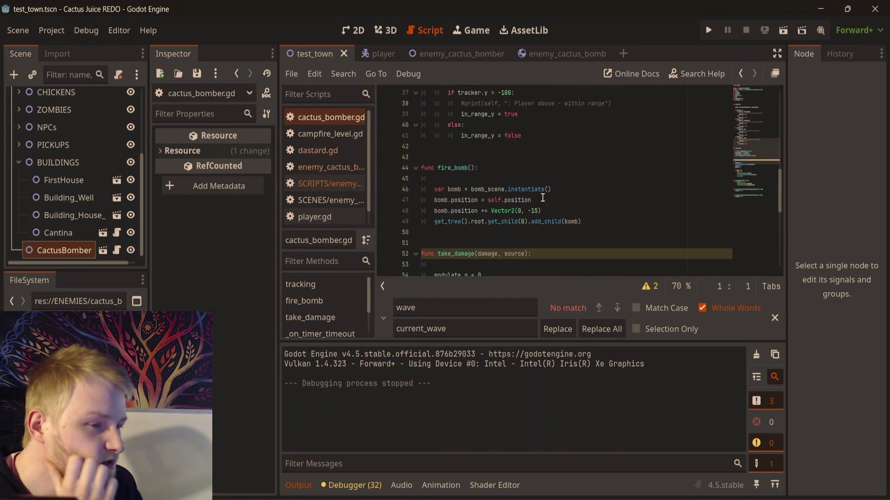
scroll(562, 189, "down", 1)
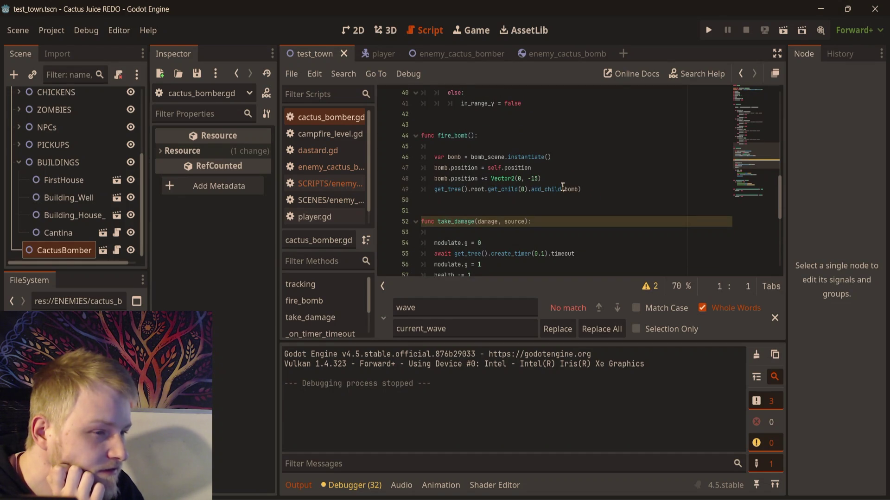
scroll(562, 186, "down", 3)
scroll(564, 186, "up", 2)
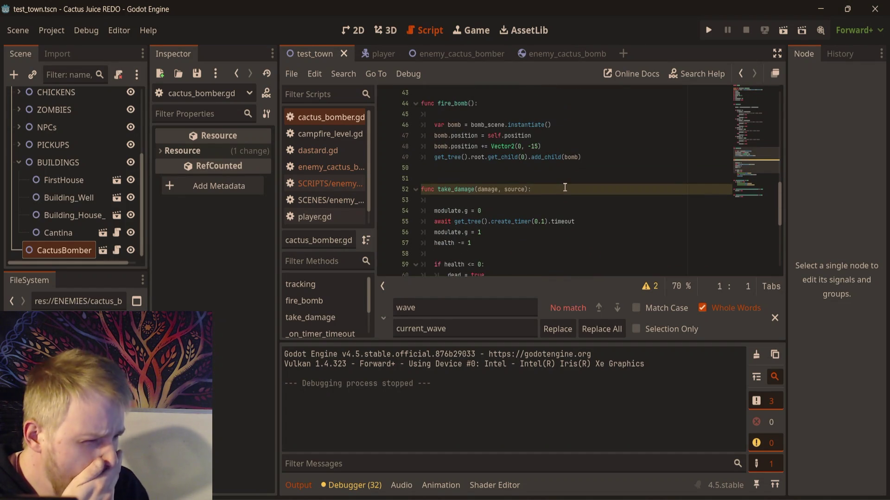
scroll(565, 197, "down", 6)
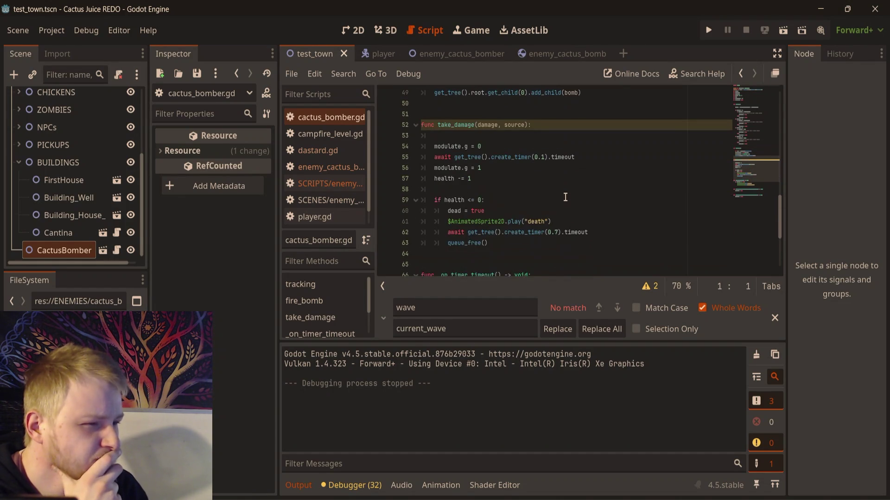
scroll(637, 182, "up", 6)
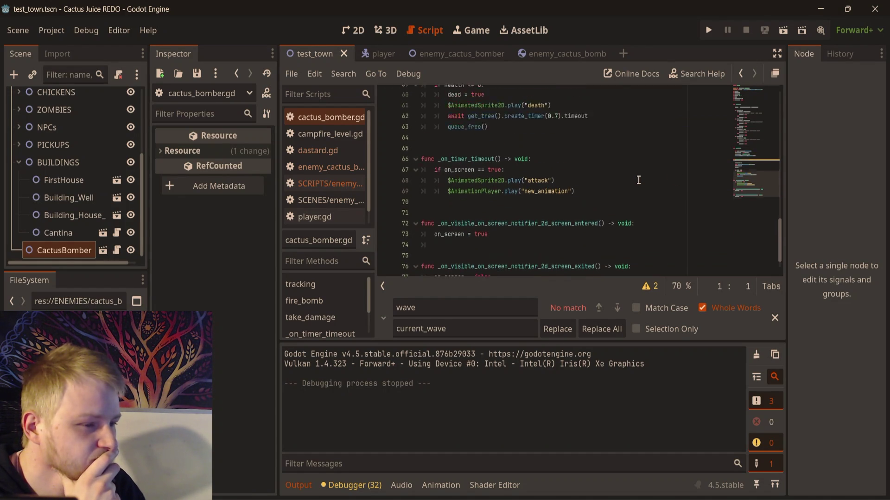
scroll(638, 180, "up", 9)
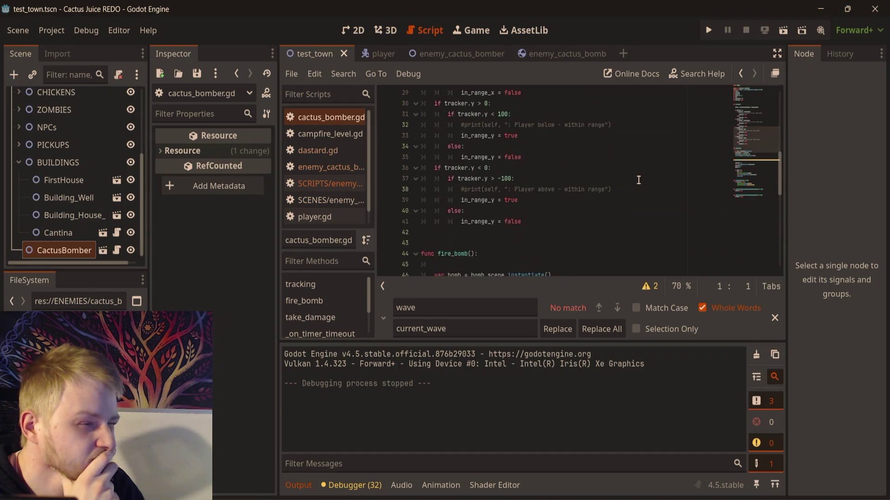
scroll(638, 180, "down", 6)
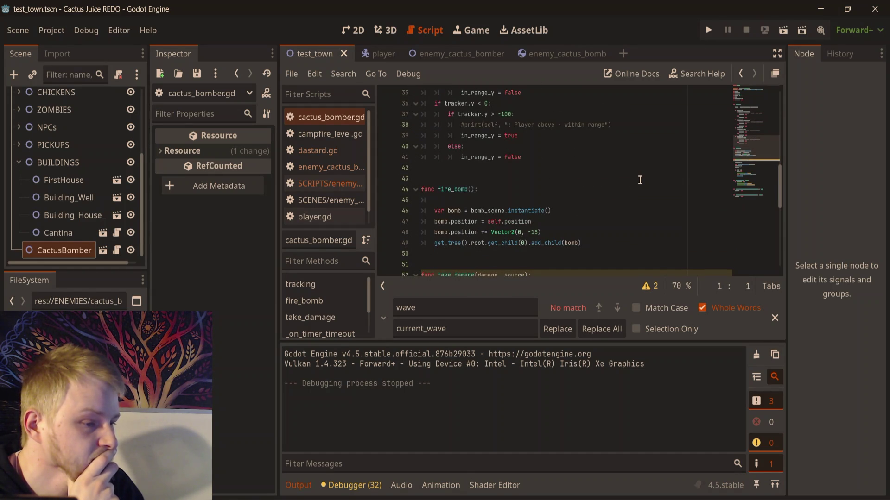
scroll(640, 195, "down", 3)
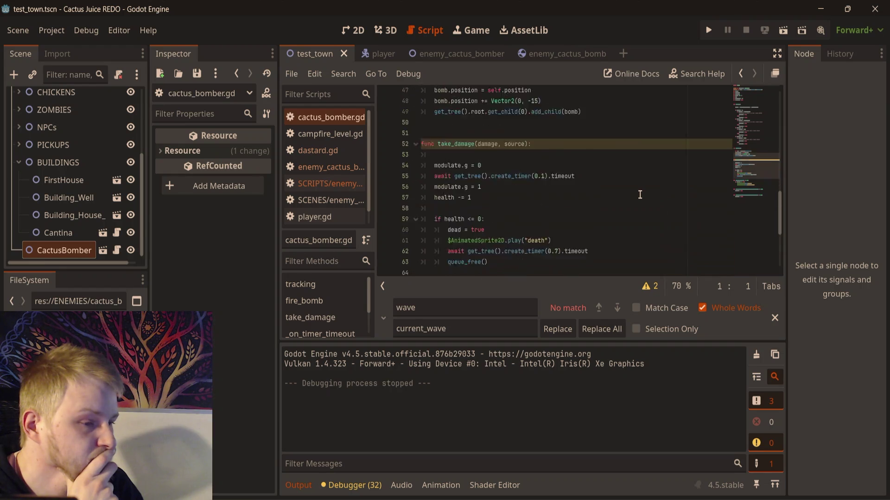
scroll(640, 195, "down", 2)
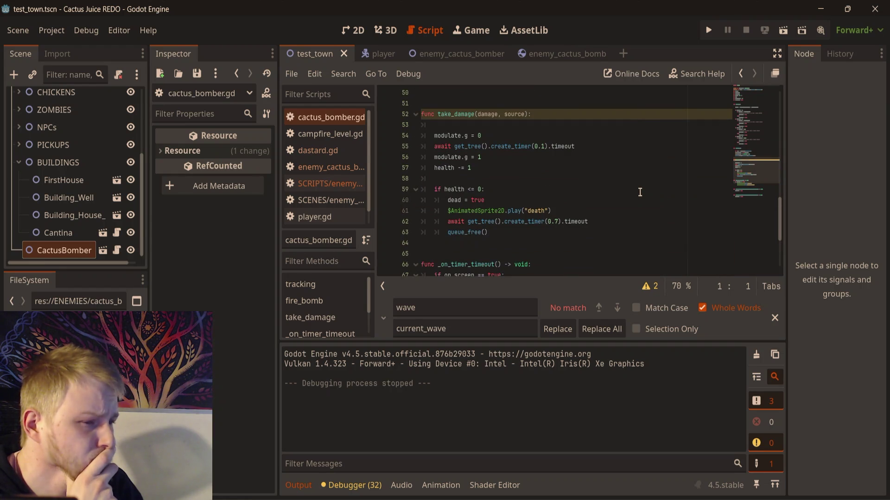
scroll(640, 191, "down", 4)
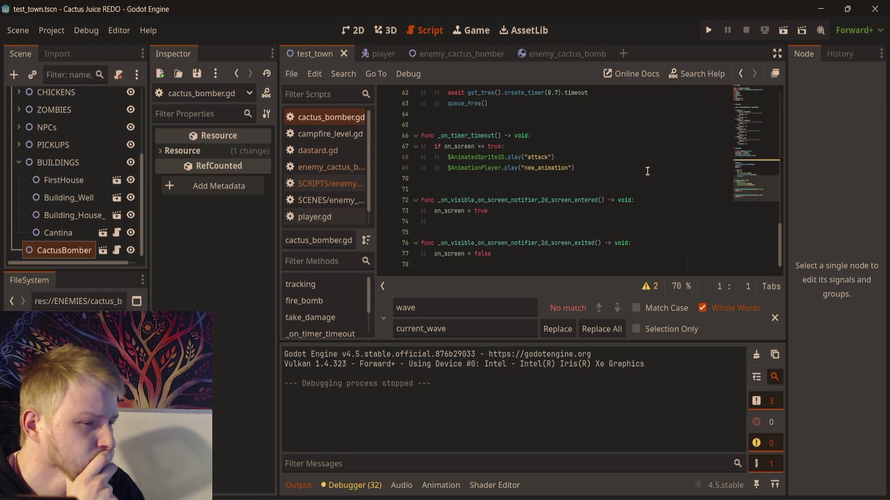
scroll(648, 171, "up", 12)
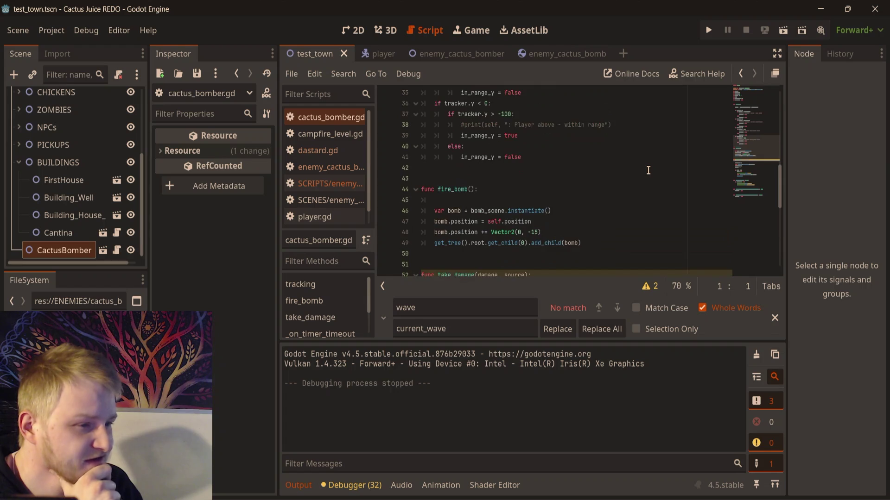
scroll(648, 171, "up", 6)
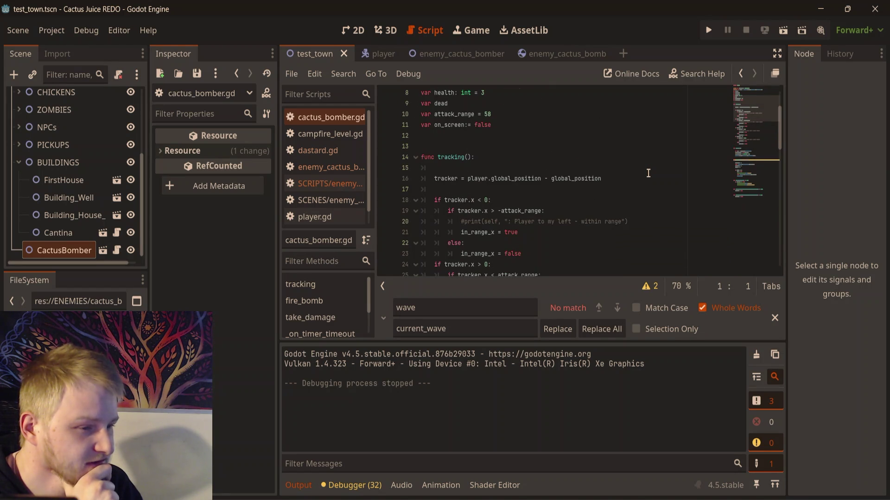
scroll(578, 222, "up", 3)
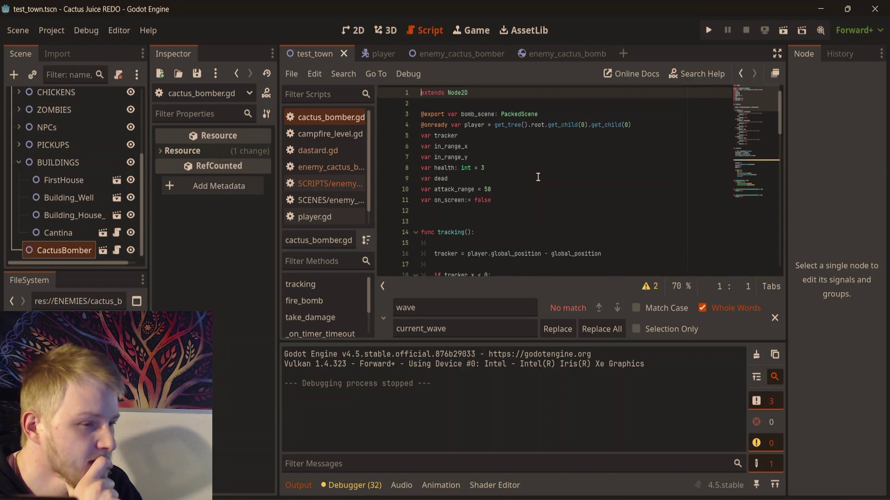
scroll(538, 177, "down", 10)
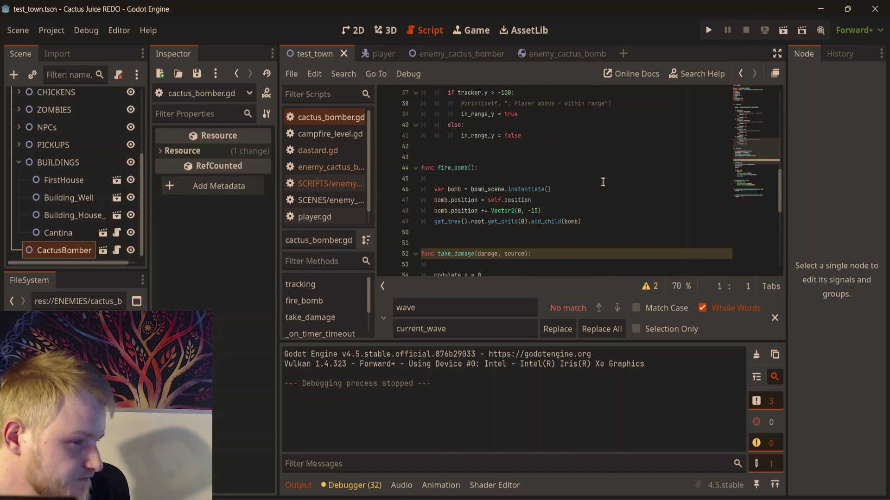
scroll(601, 181, "down", 5)
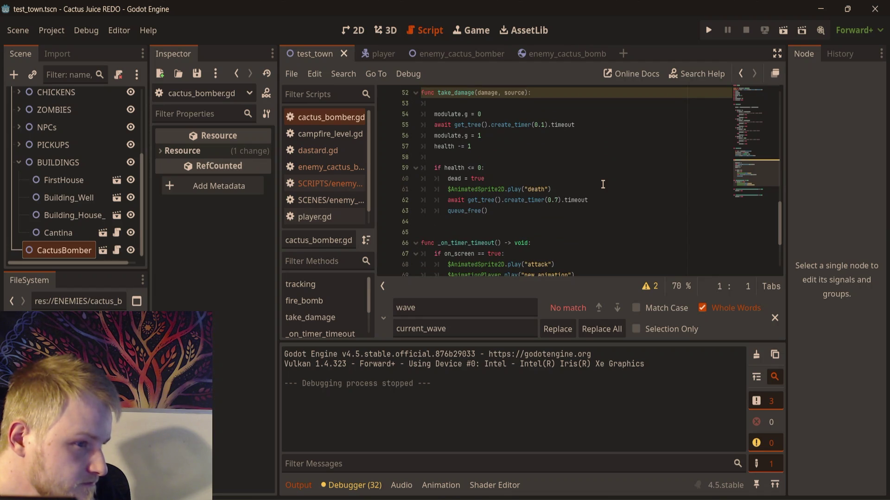
scroll(602, 184, "down", 5)
scroll(597, 176, "up", 4)
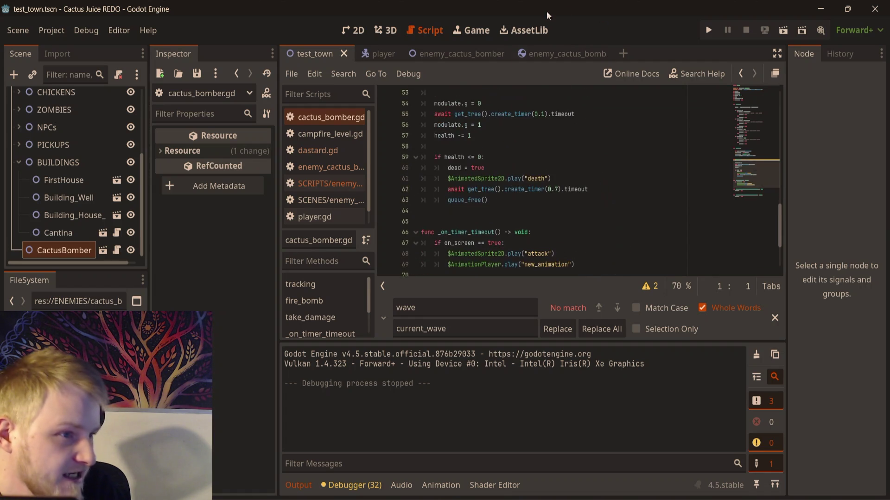
- Close cactus_bomber.gd, inspect the enemy_cactus_bomb scene and script, then return to enemy_cactus_bomber
middle_click(360, 119)
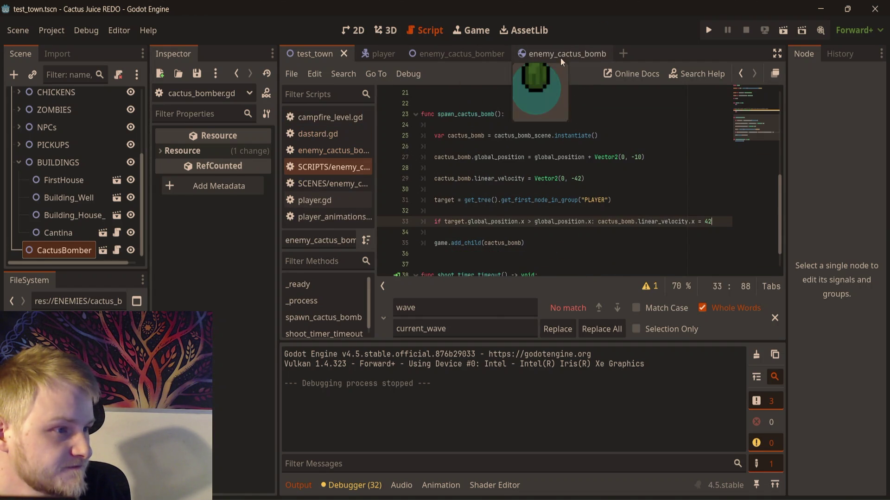
left_click(560, 55)
left_click(354, 32)
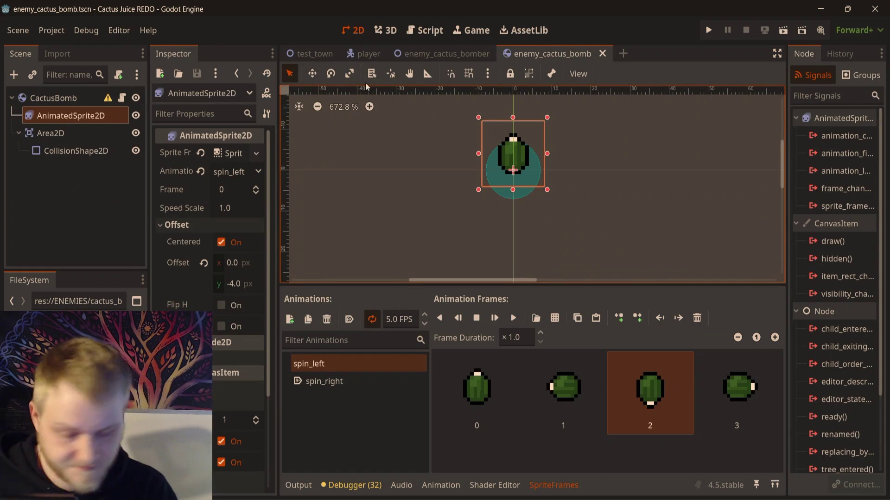
left_click(122, 98)
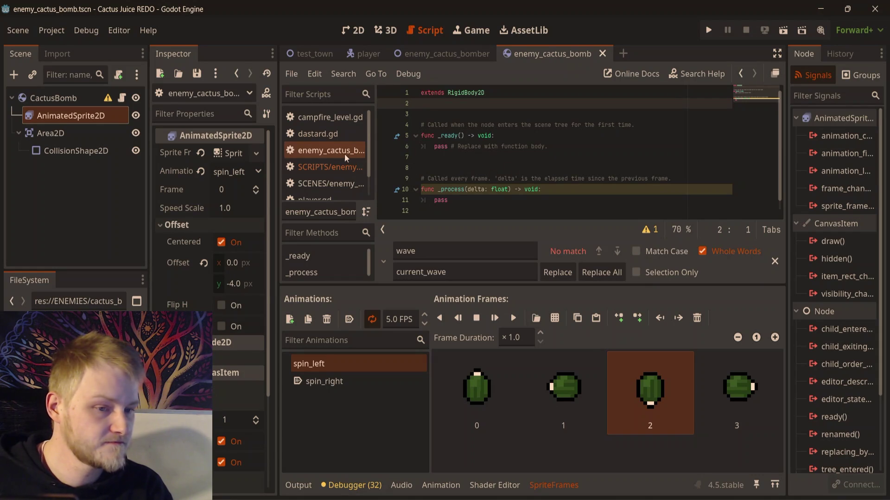
left_click(337, 167)
left_click(326, 151)
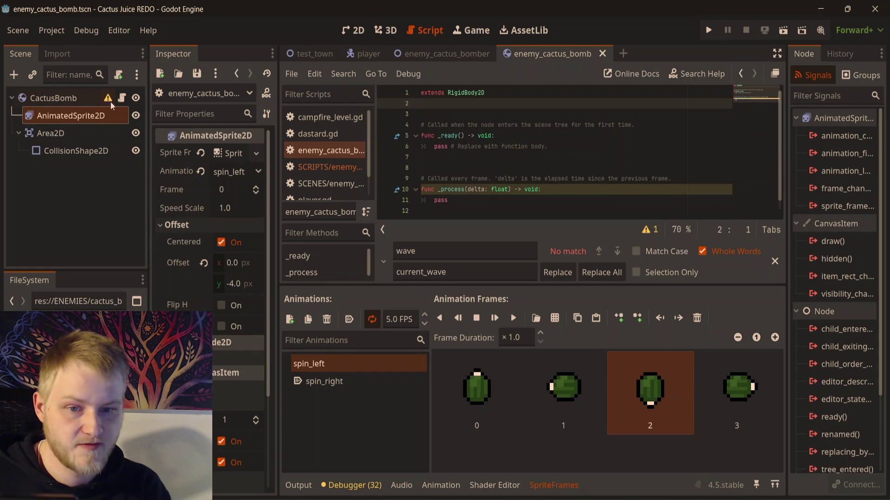
left_click(440, 55)
scroll(677, 153, "down", 3)
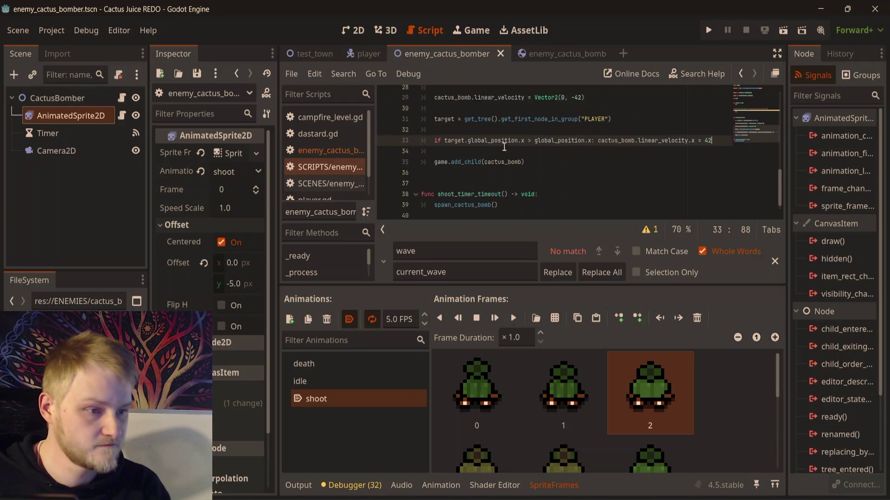
- Declare 'var target_direction: Vector2' on the line below var target
scroll(677, 153, "up", 2)
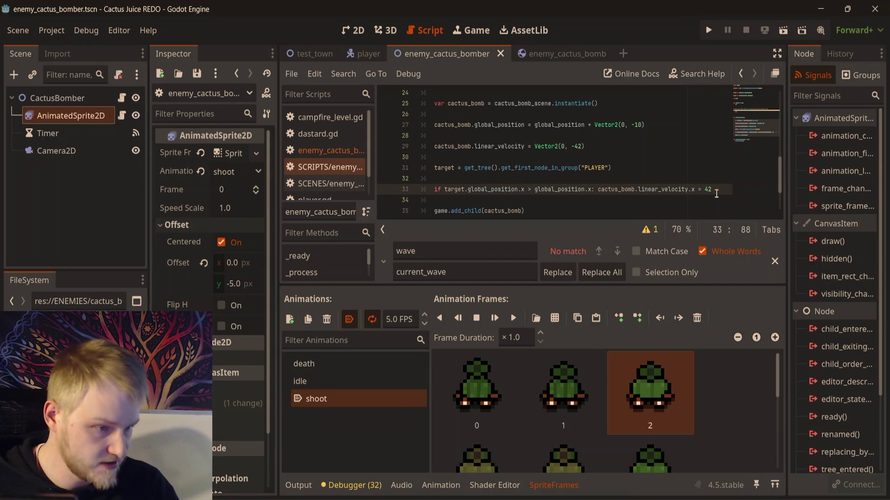
scroll(549, 164, "up", 3)
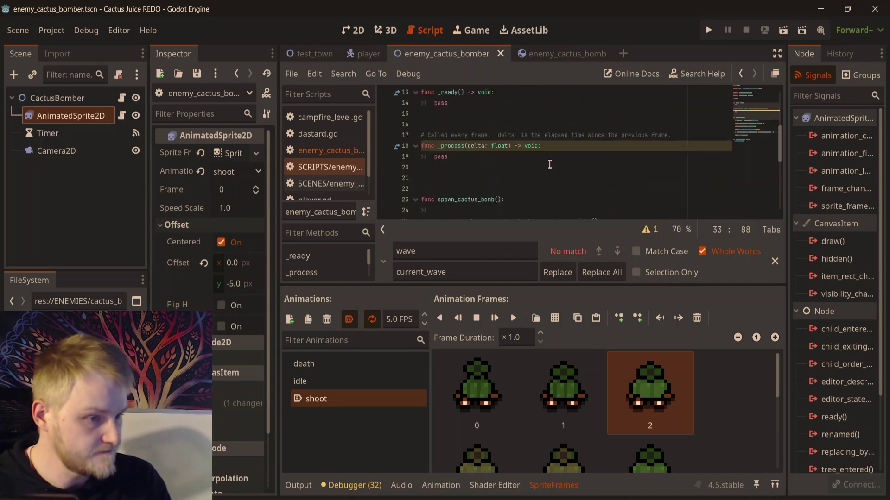
scroll(549, 164, "up", 3)
left_click(510, 150)
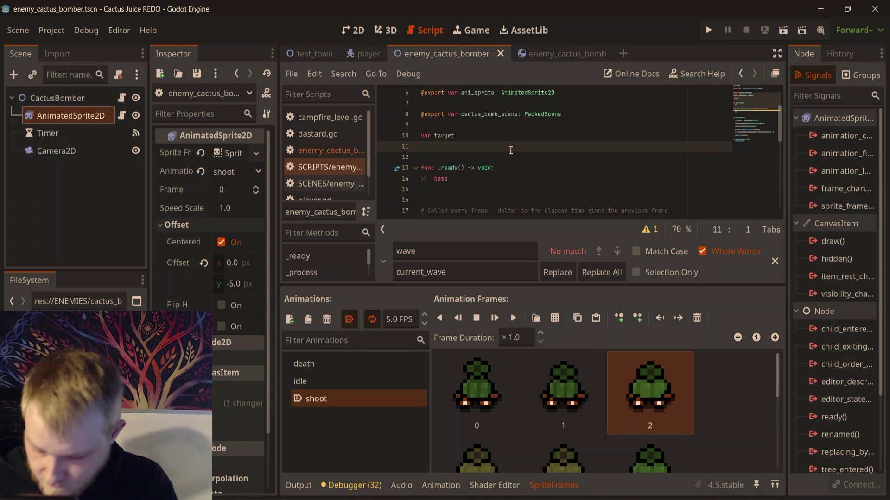
key("Return")
type("var target_")
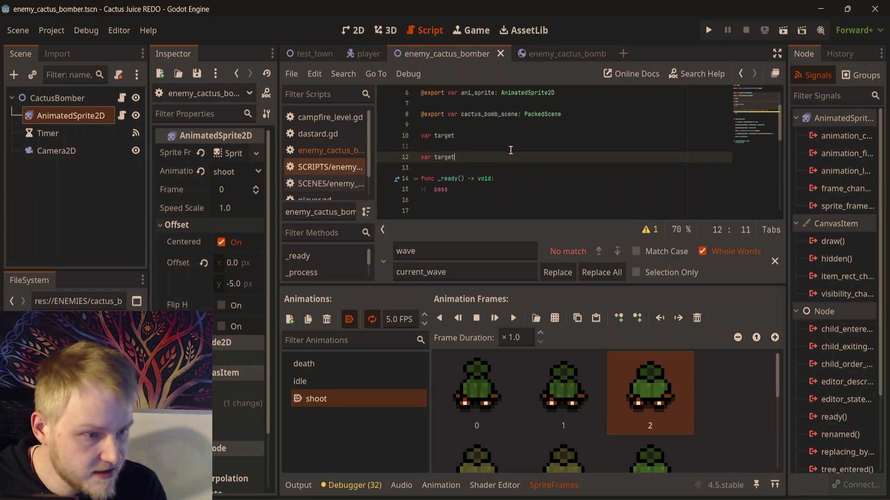
type("direction: ")
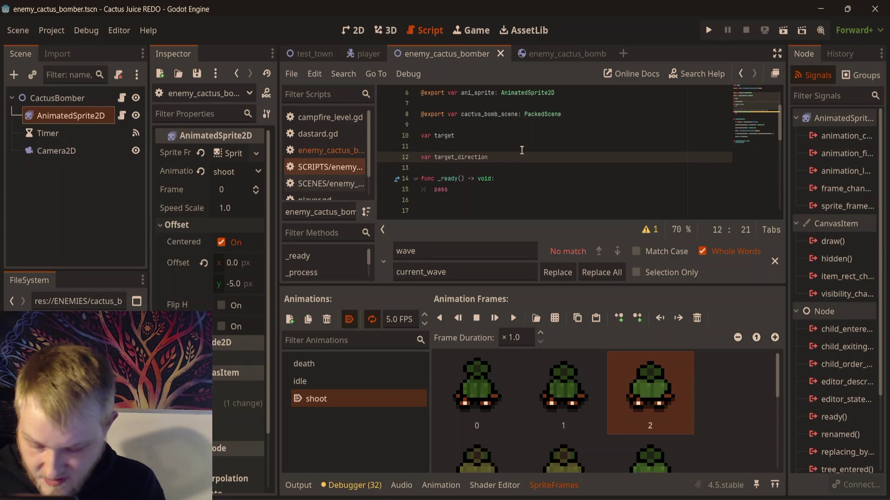
type("Vector2")
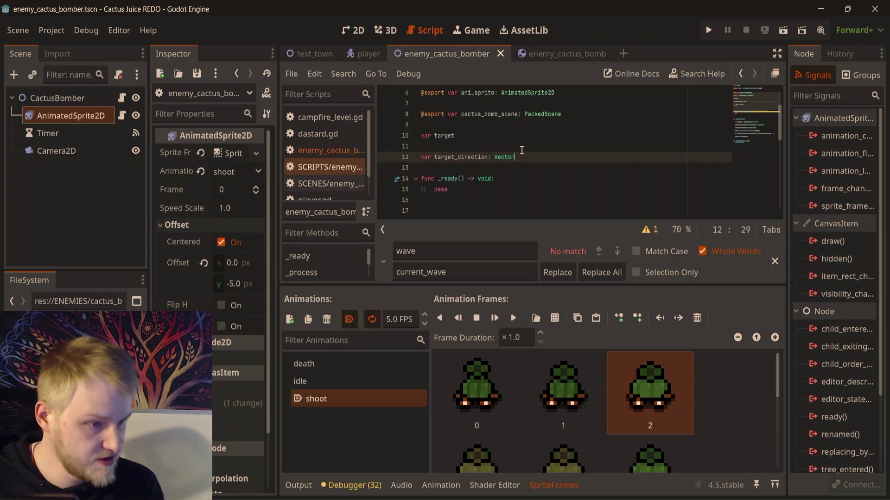
left_click(487, 138)
- Delete the pass placeholder from _process and start a new indented line
scroll(488, 144, "down", 3)
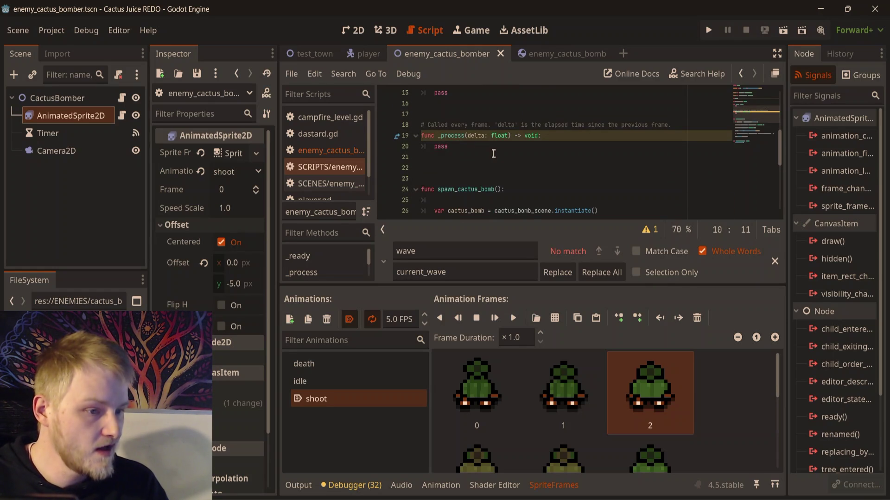
left_click(497, 148)
key("BackSpace")
key("BackSpace")
key("BackSpace")
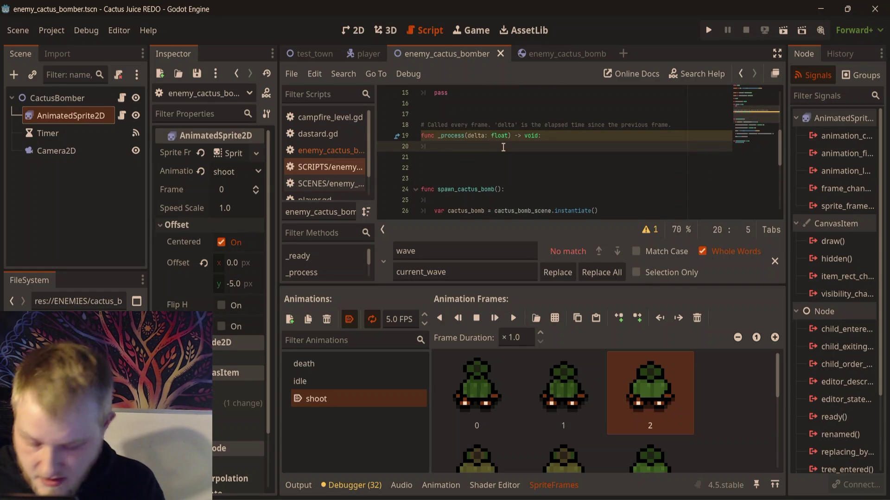
key("Return")
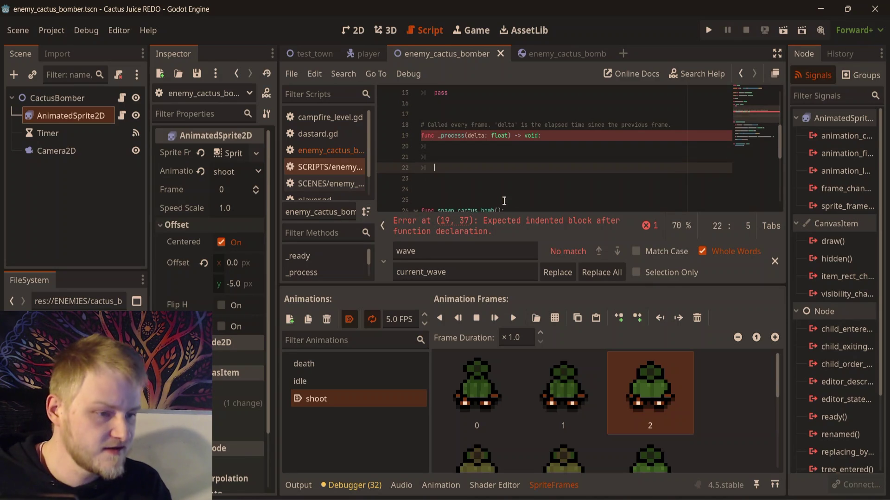
- Restore pass in _process and open blank lines after spawn_cactus_bomb's linear velocity line
key("Up")
type("pass")
scroll(599, 159, "down", 2)
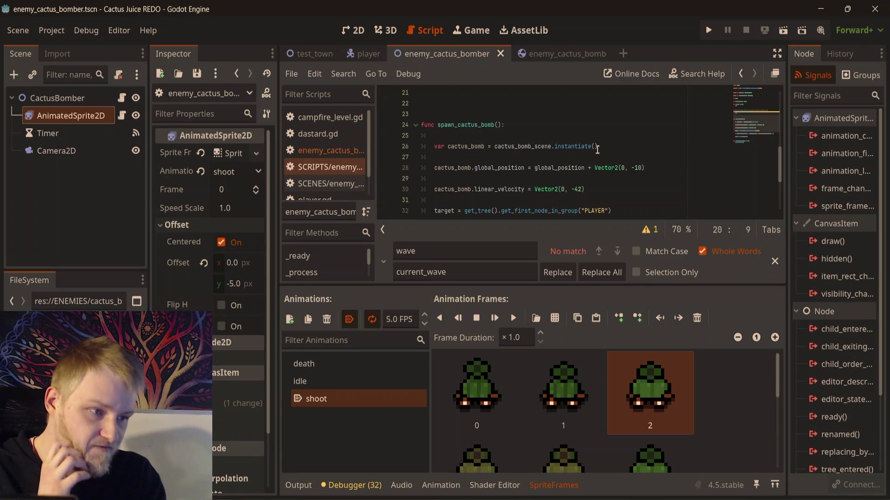
left_click(597, 158)
scroll(598, 171, "down", 1)
left_click(598, 168)
key("Return")
key("Return")
key("Up")
key("Up")
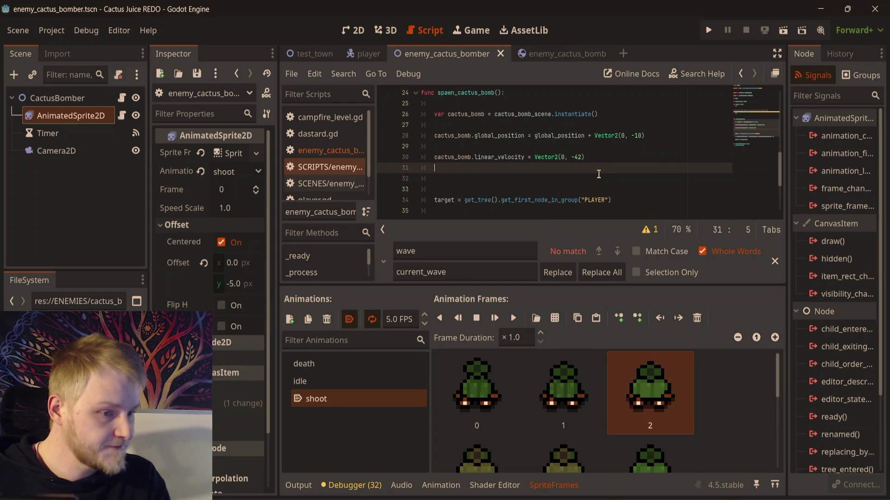
key("Return")
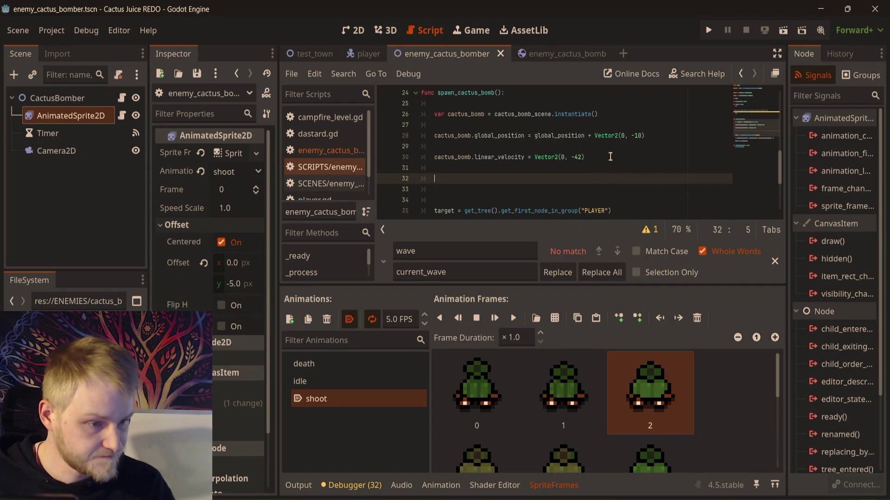
- Write 'target_direction = global_position - target.' on line 32 using autocomplete suggestions
scroll(610, 156, "up", 8)
scroll(621, 157, "down", 9)
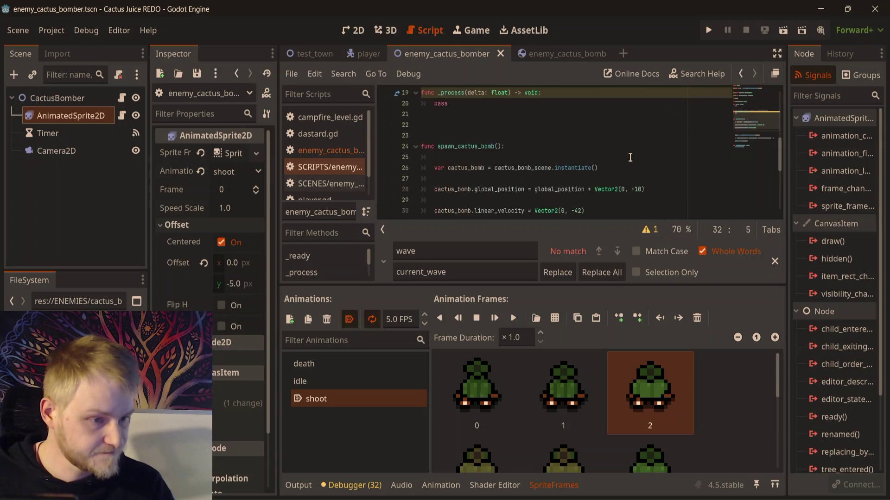
type("arget_")
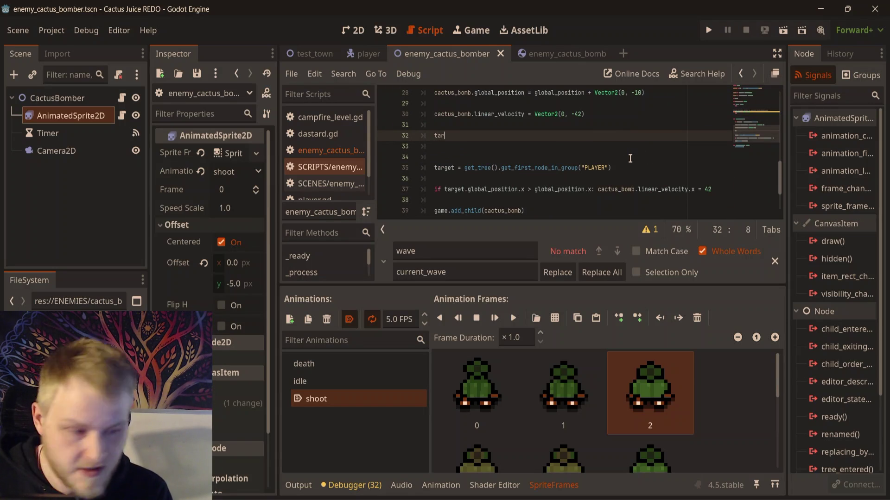
key("Return")
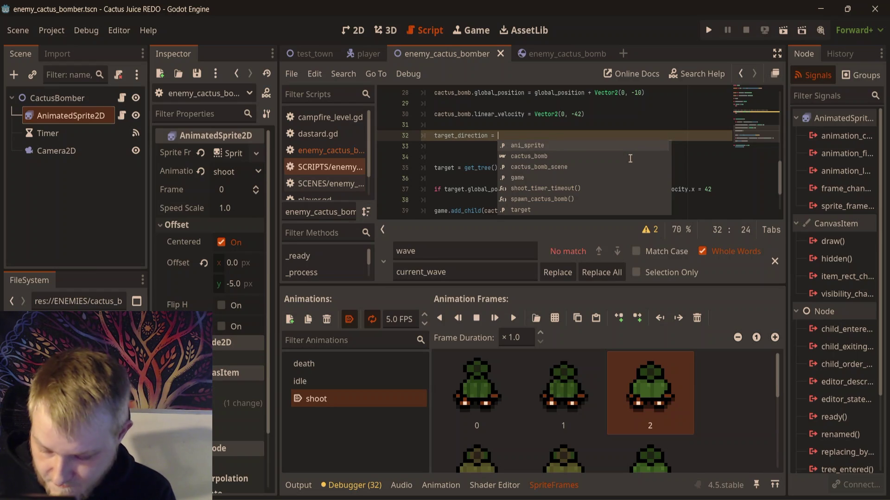
type("gloab")
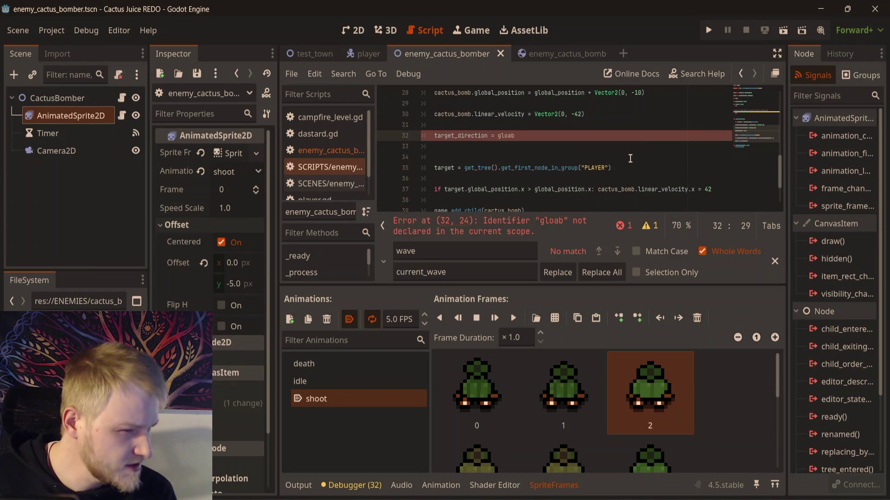
type("bal")
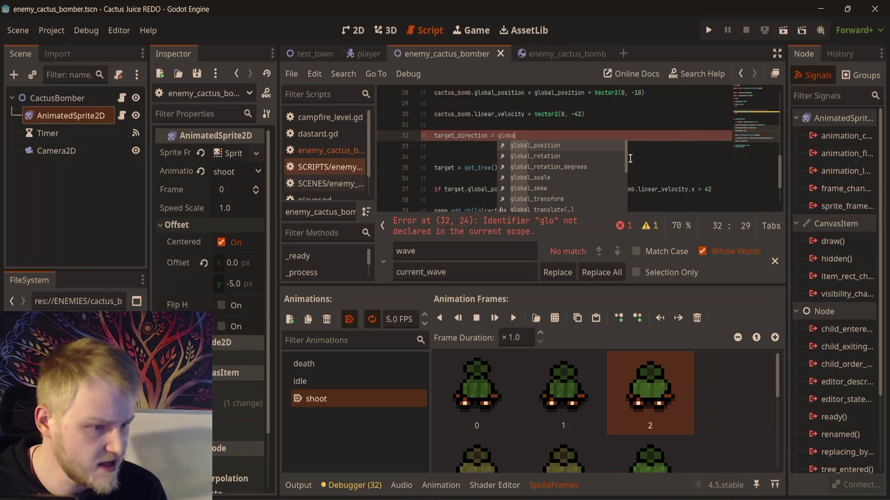
key("Return")
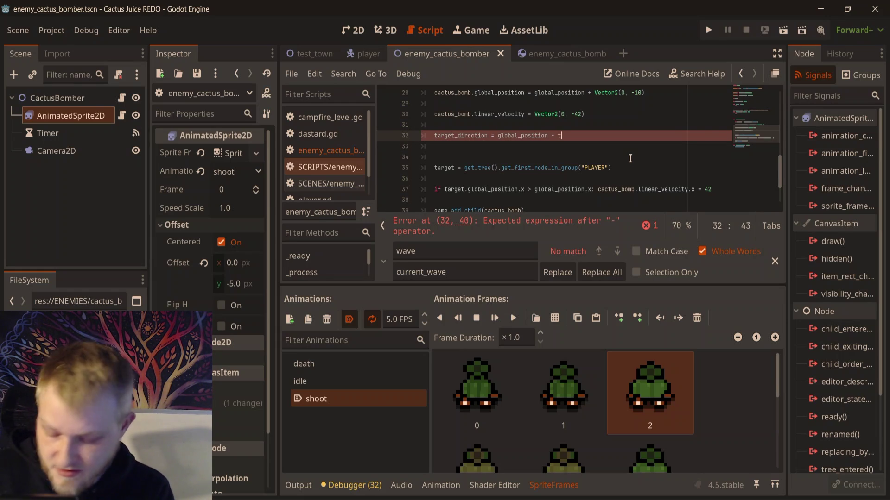
key("BackSpace")
type("rg")
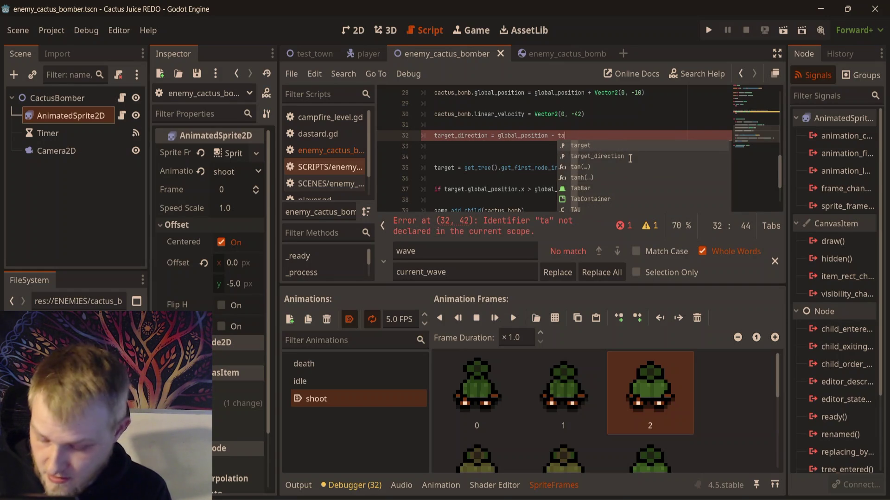
key("Return")
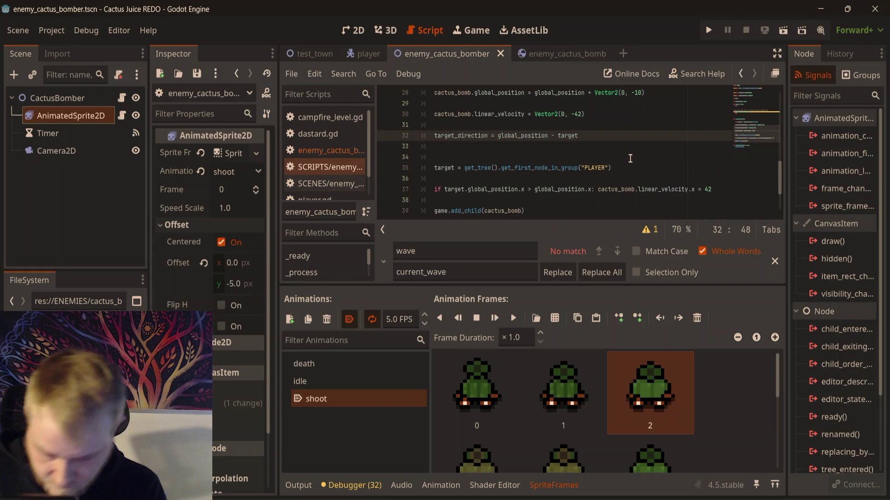
type("global")
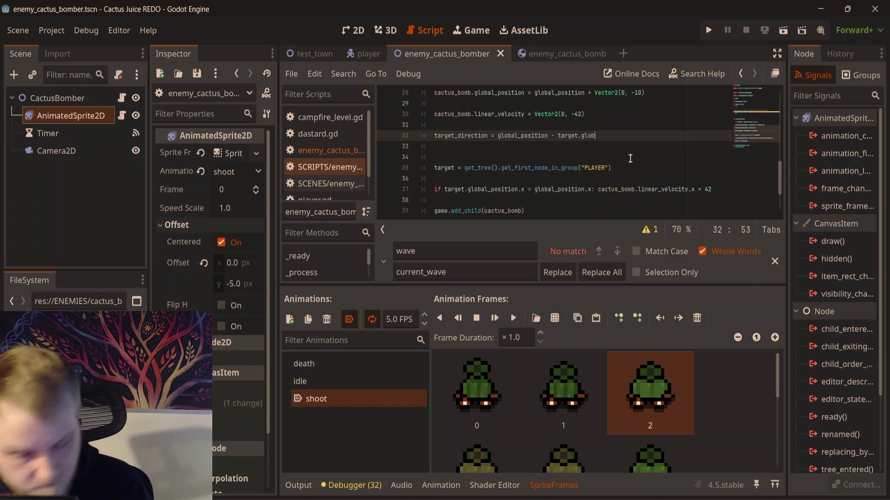
type("posit")
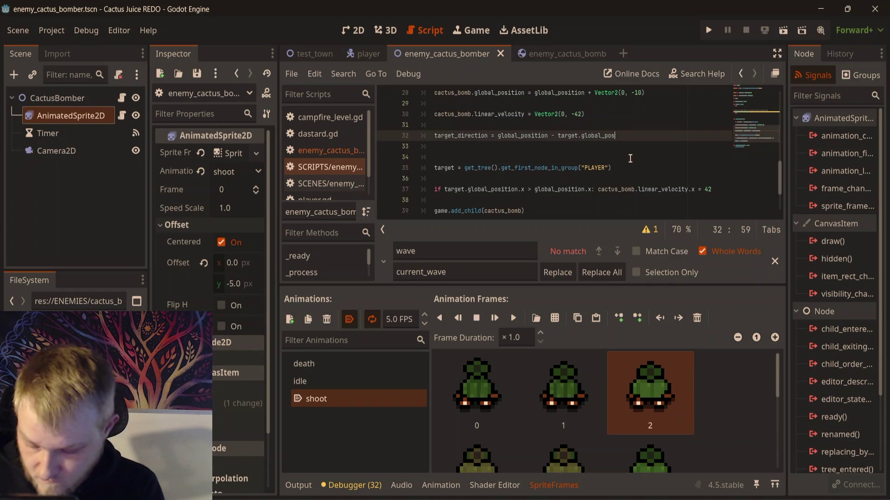
type("n")
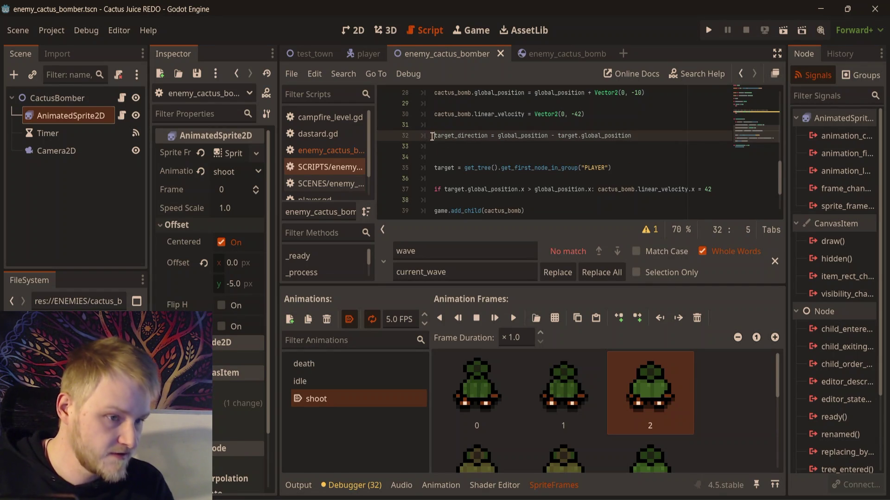
type("print(")
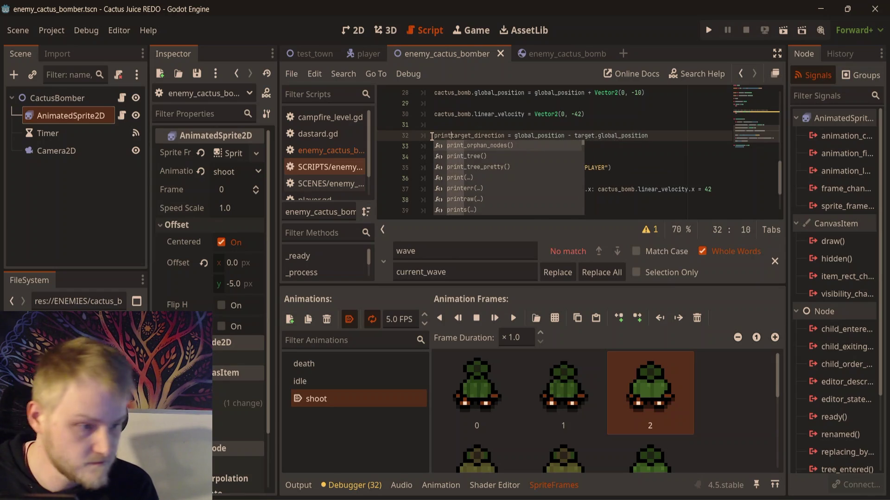
- Turn line 32 into print(global_position - target.global_position) by removing the target_direction assignment
left_click(668, 136)
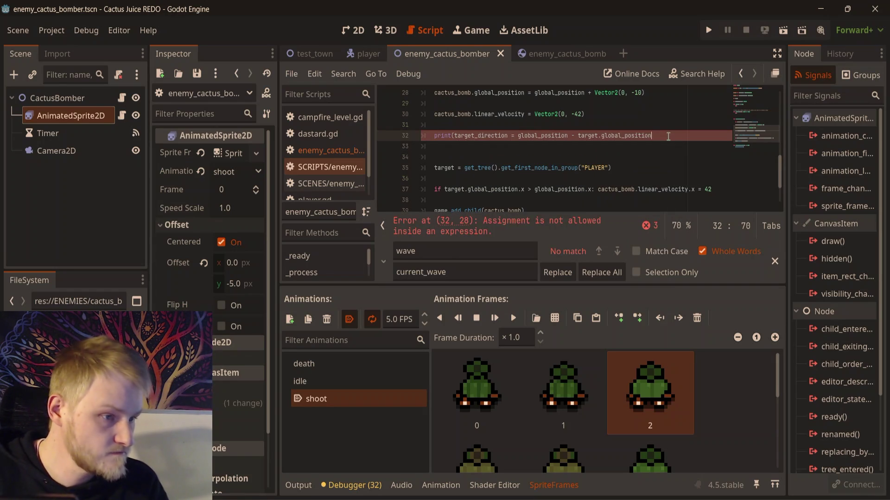
type(")")
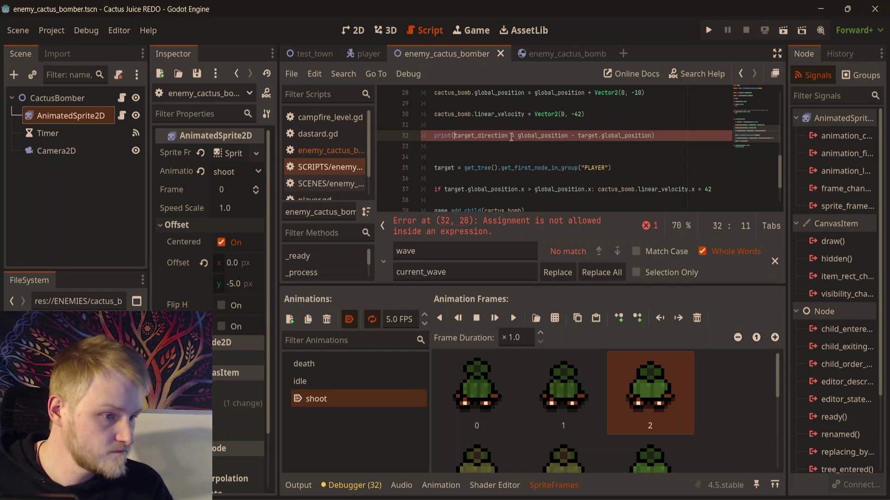
left_click_drag(517, 136, 457, 137)
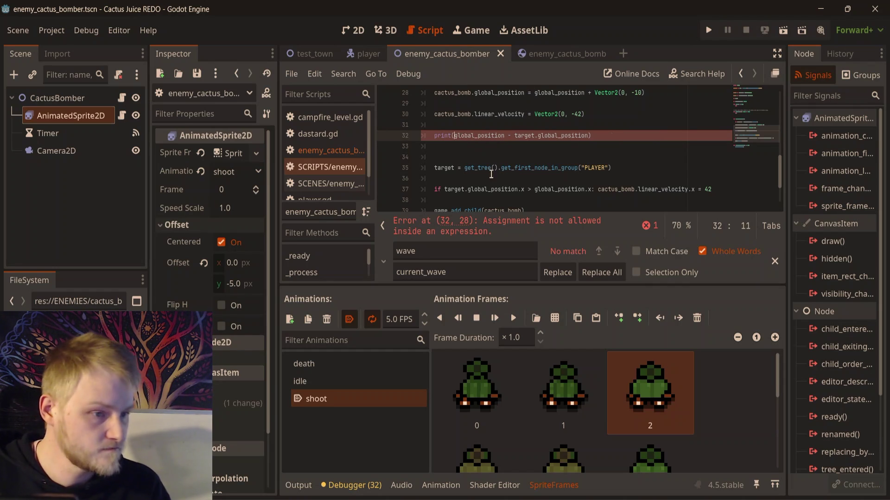
key("BackSpace")
left_click(505, 160)
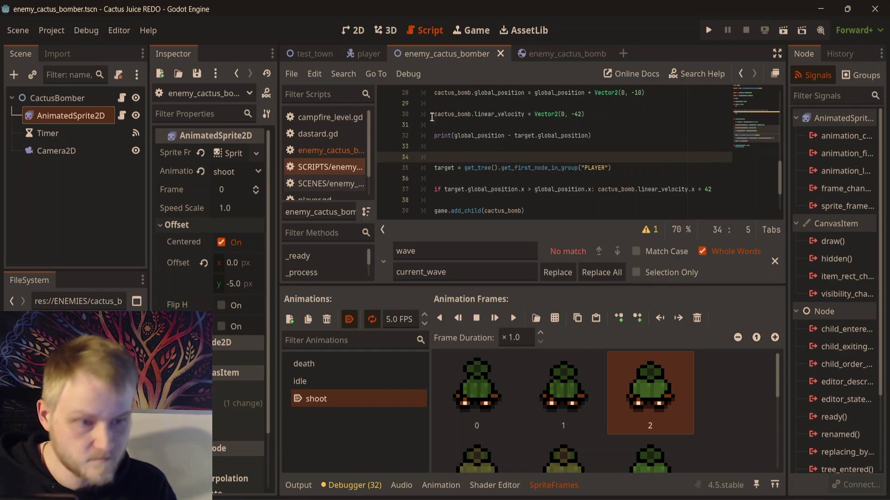
- Test-run the game from test_town, read the Nil target error, and stop it
left_click(327, 56)
key("F6")
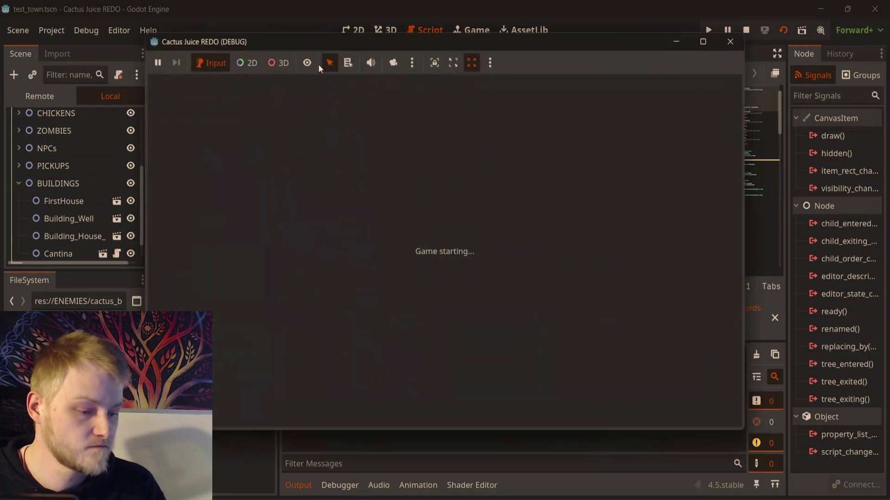
key("F8")
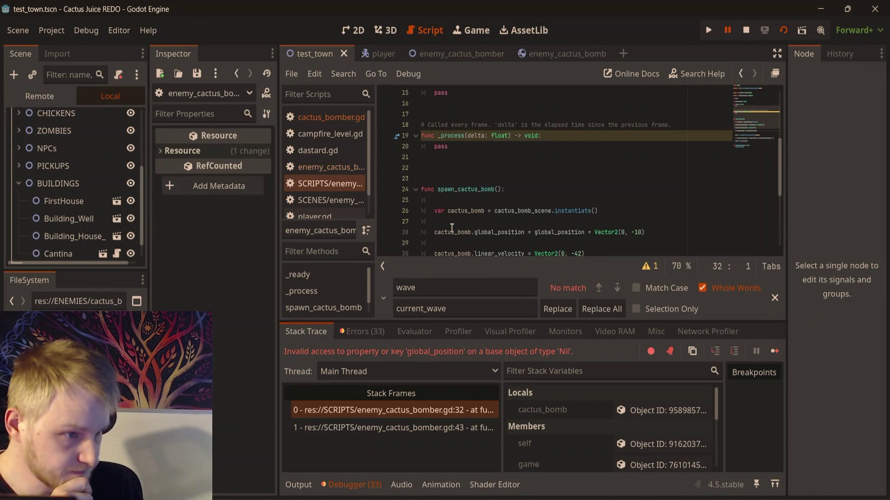
scroll(512, 199, "down", 5)
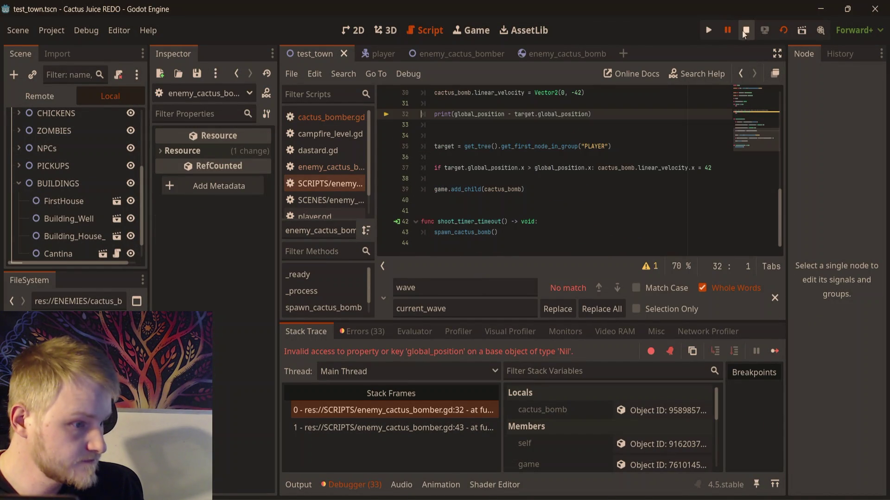
scroll(659, 156, "up", 2)
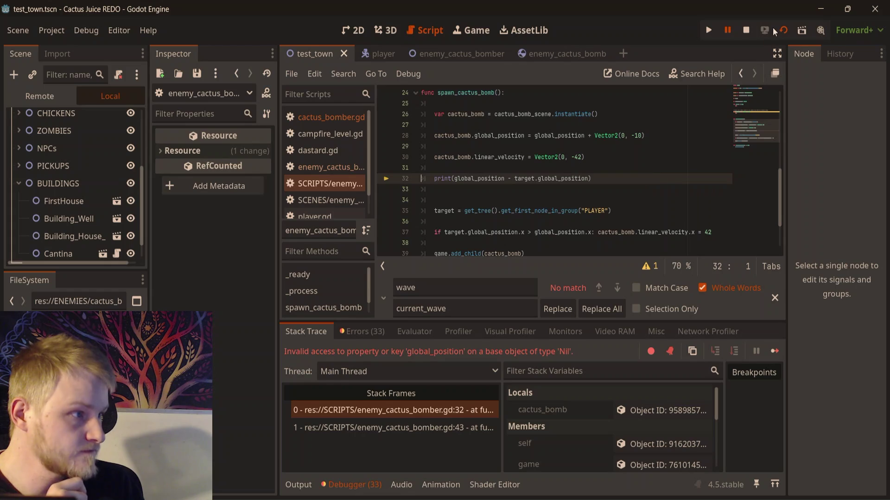
left_click(747, 28)
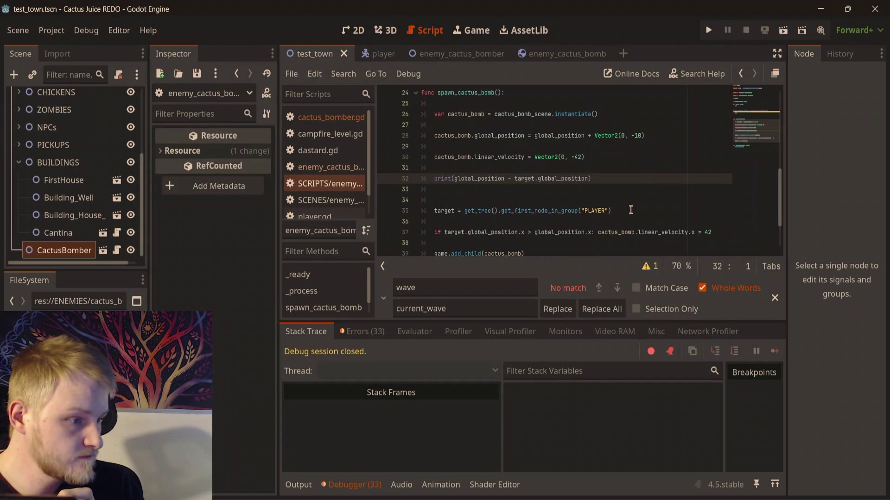
- Move the 'target = get_tree()...' line above the print line and rerun with F6
left_click(431, 211)
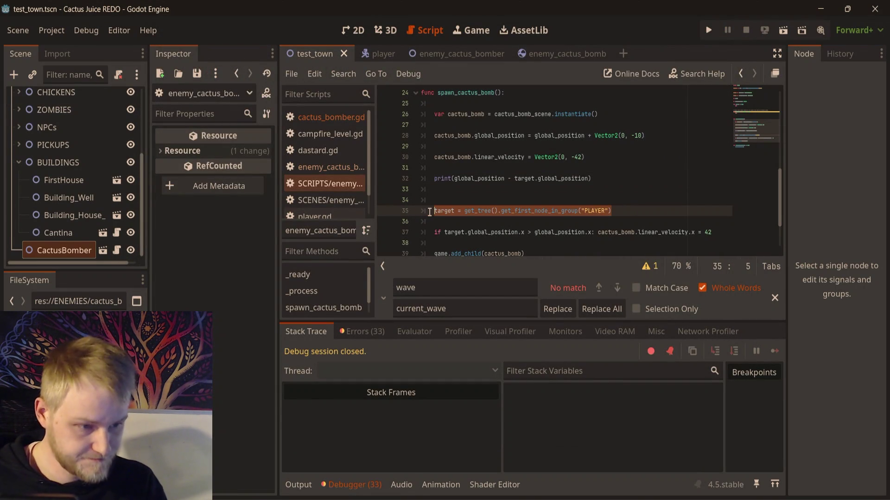
key("shift+End")
key("ctrl+x")
left_click(492, 168)
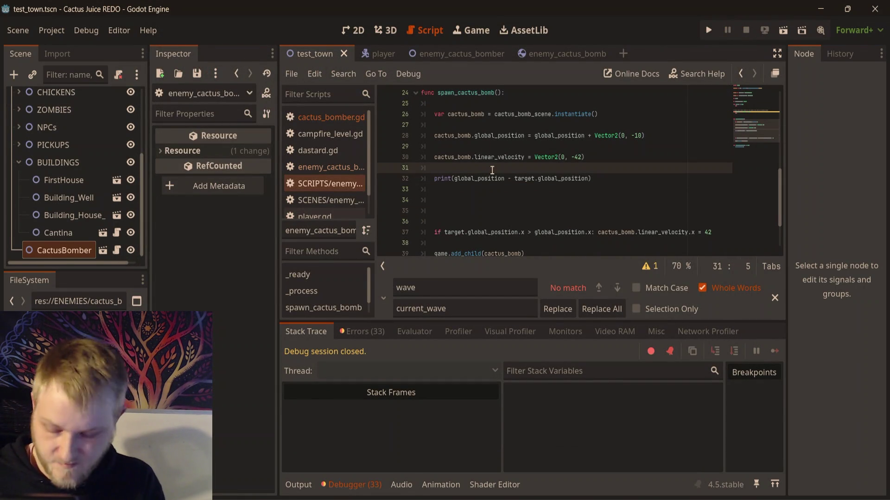
key("Return")
key("Return")
key("Up")
key("ctrl+v")
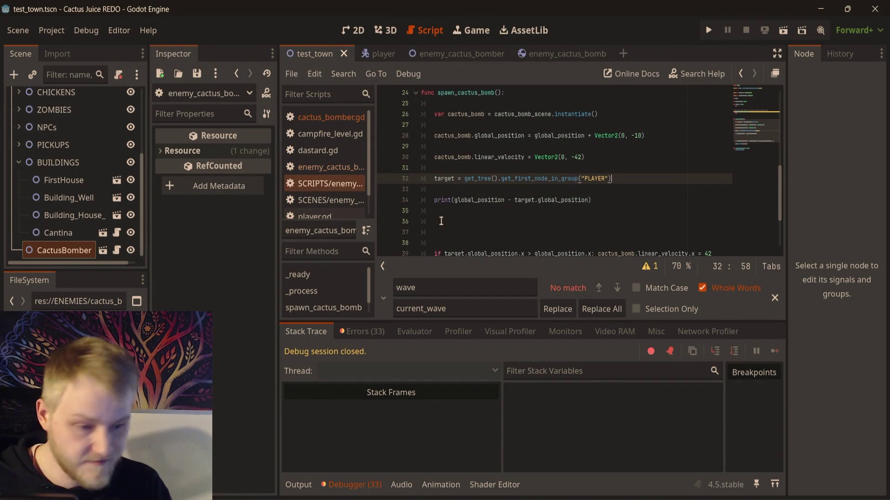
key("F6")
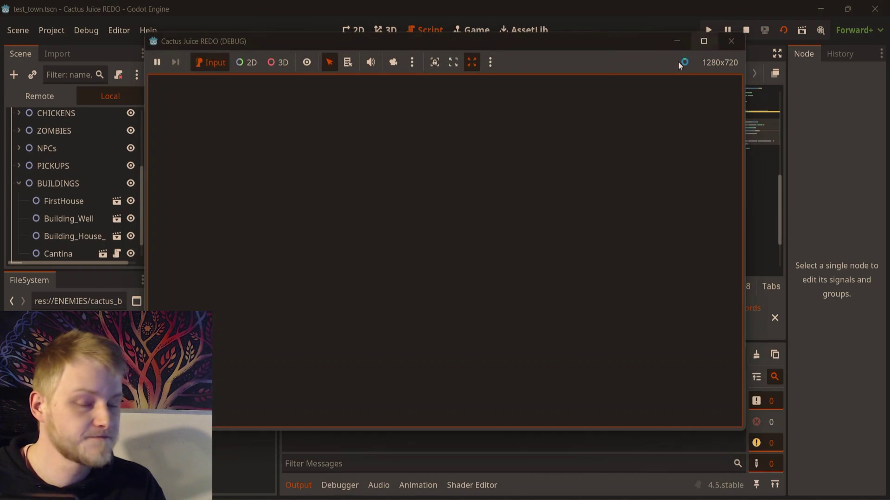
- Check the Output panel for the printed (-74.0, 8.0) vector and watch the bomber in-game
left_click(531, 444)
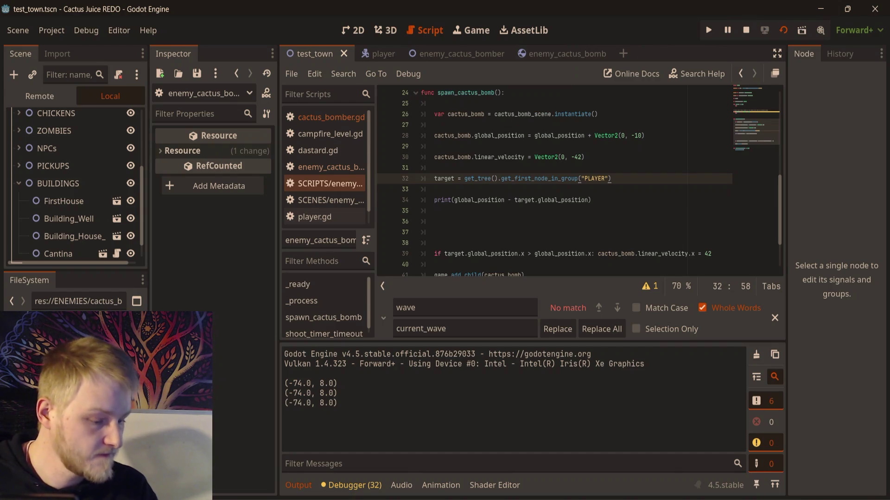
left_click(638, 470)
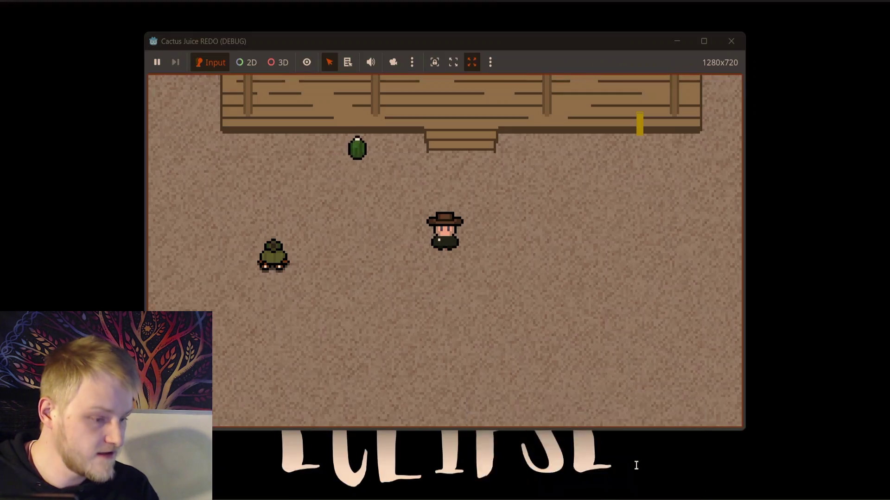
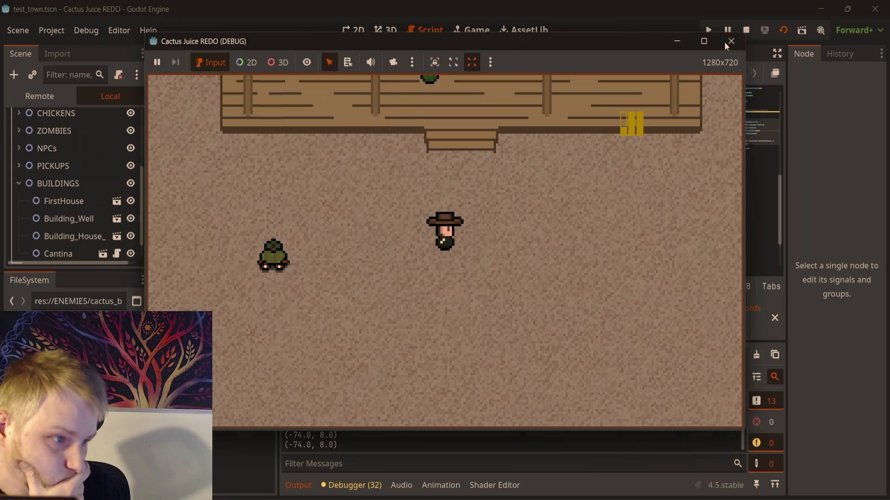
- Stop the game, change line 34 to print -(global_position - target.global_position), and save
left_click(724, 42)
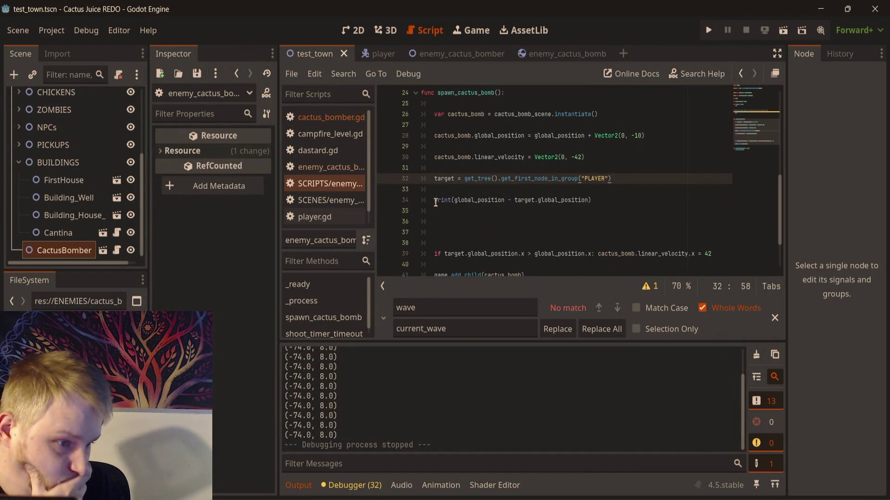
left_click(453, 201)
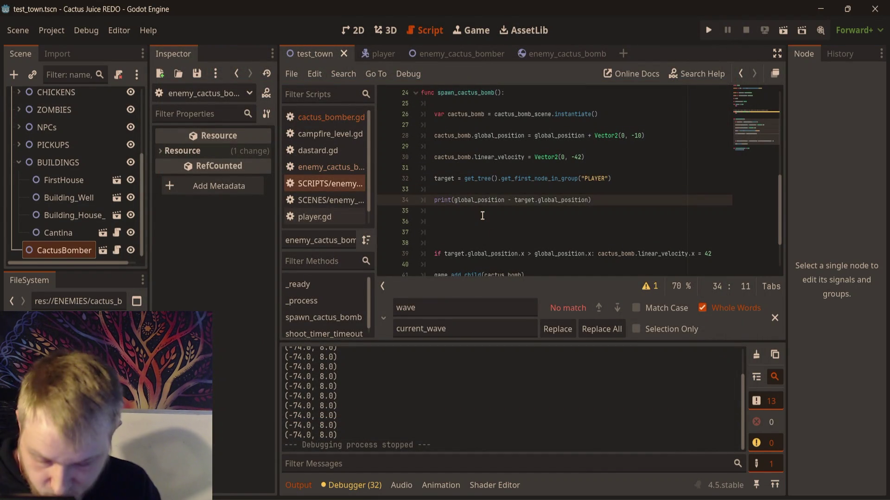
type("(")
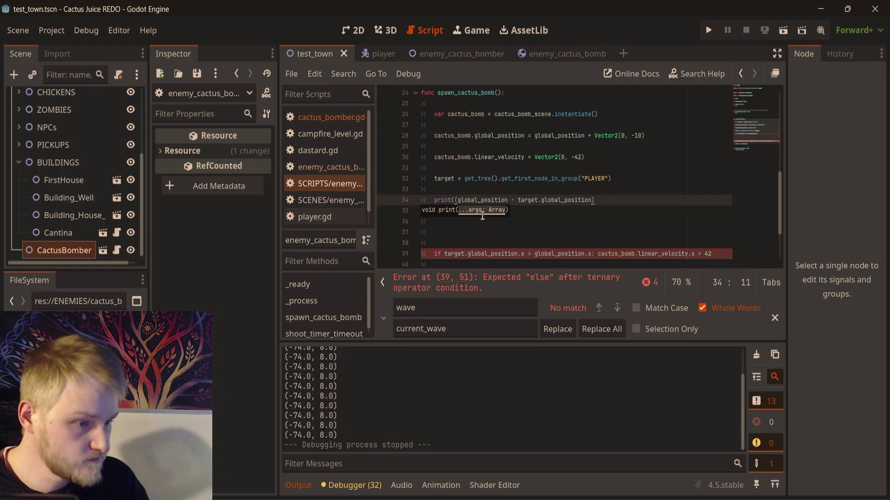
key("BackSpace")
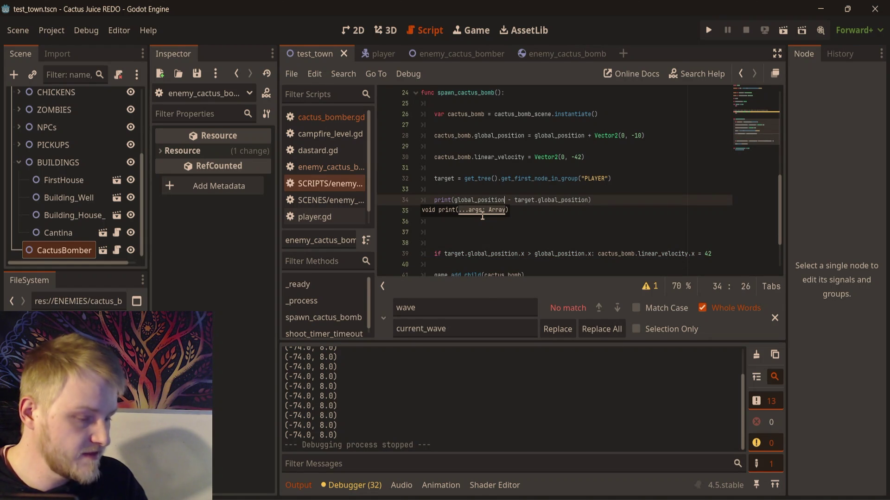
type("(")
key("Left")
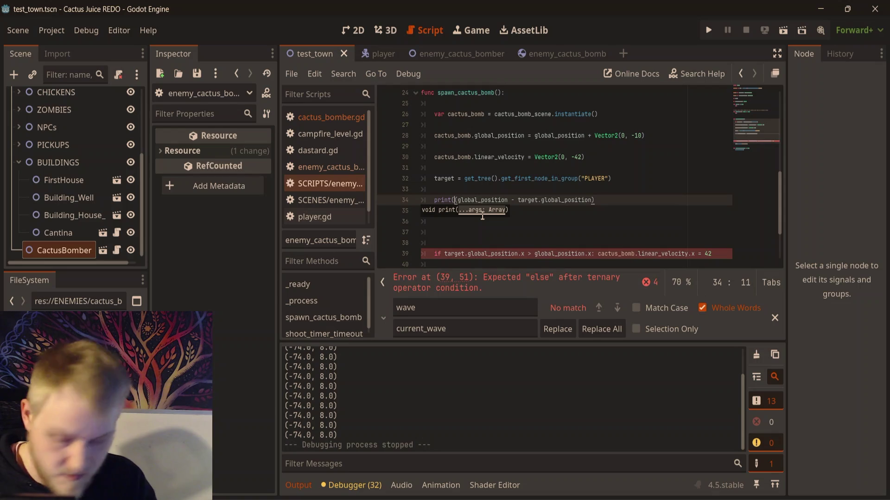
type("-")
key("Right")
key("Right")
key("Right")
key("Right")
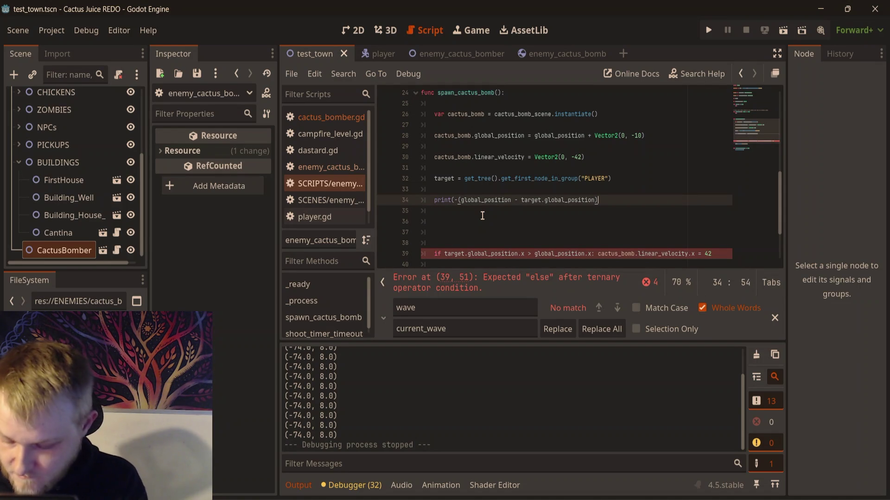
key("ctrl+s")
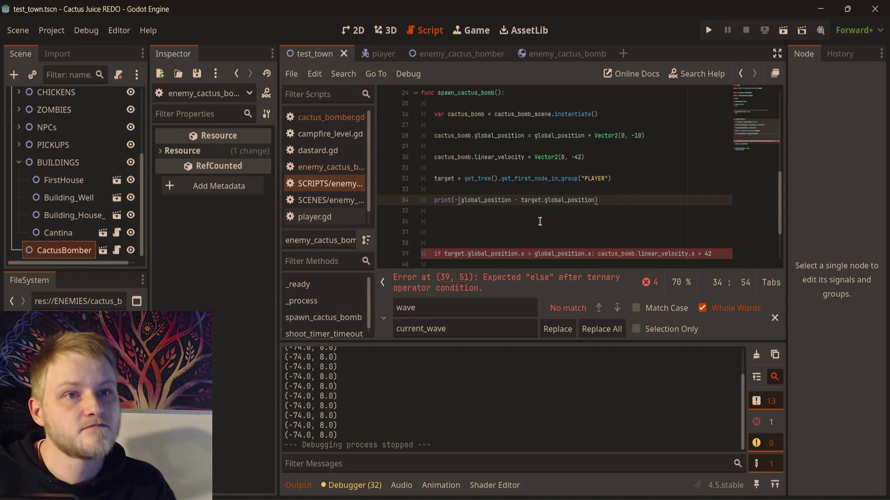
- Test-run the scene and undo the bomber script back to the target_direction version
left_click(620, 190)
key("F6")
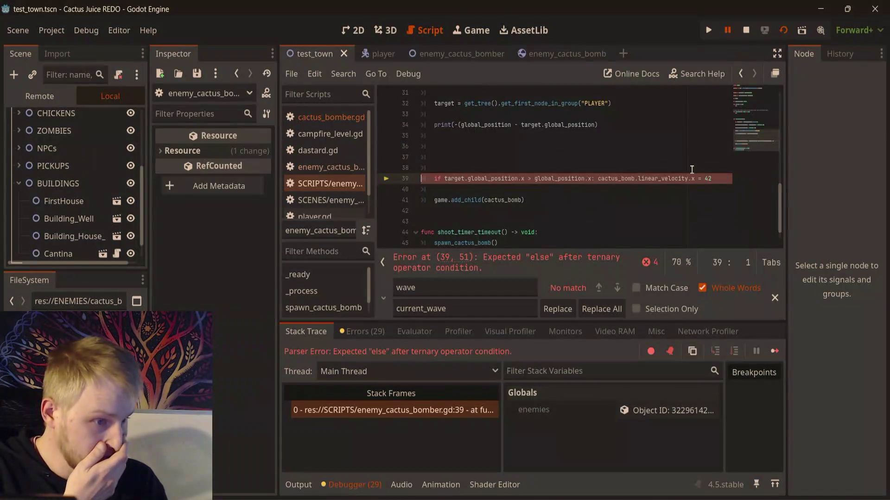
left_click(599, 159)
key("ctrl+z")
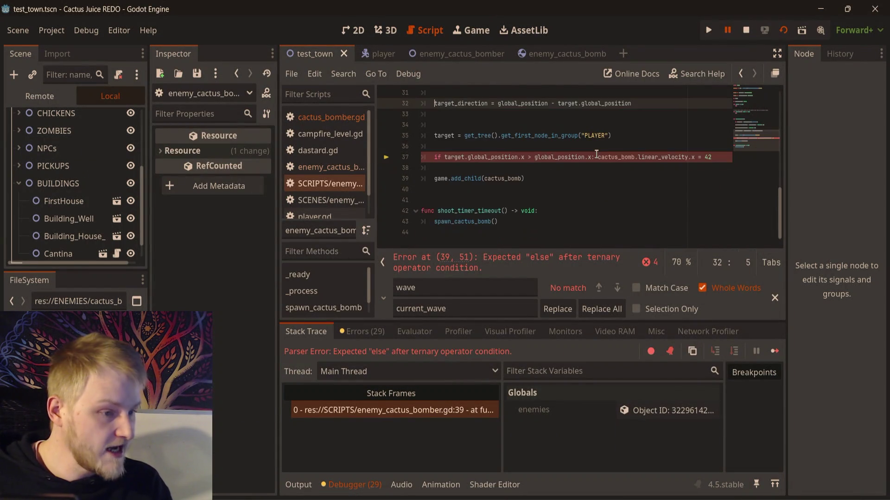
key("ctrl+z")
key("ctrl+z")
key("ctrl+y")
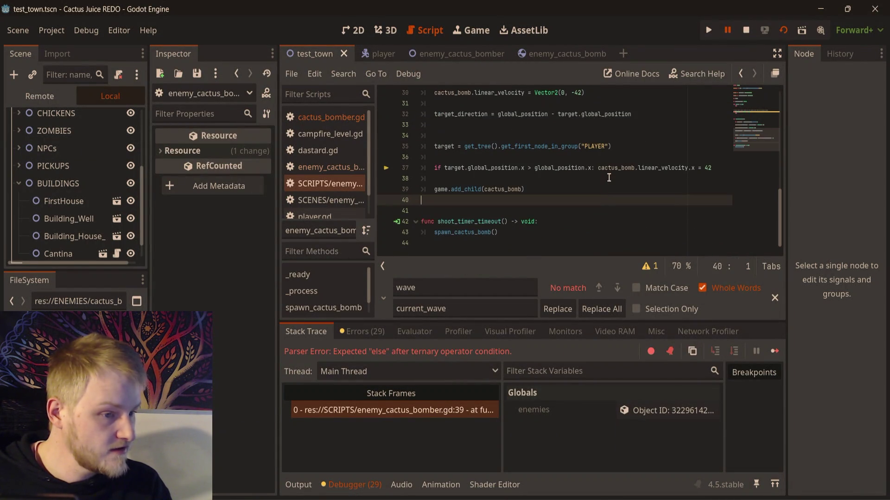
left_click(608, 179)
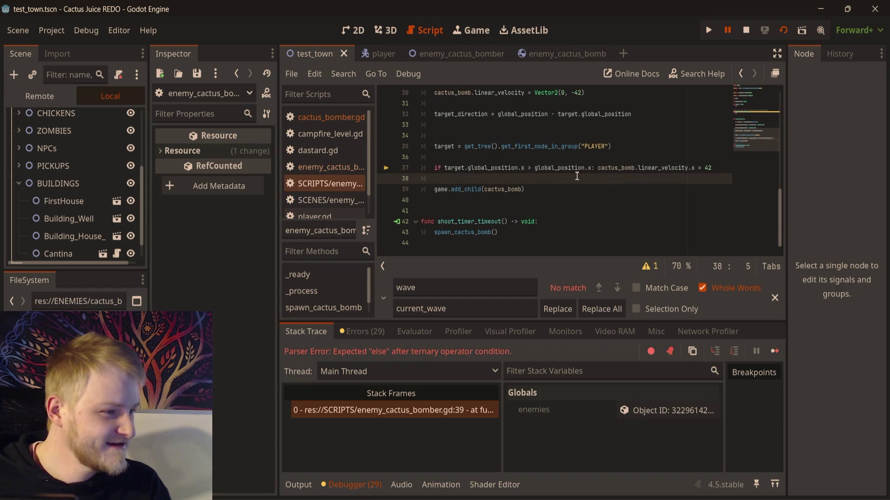
left_click(712, 167)
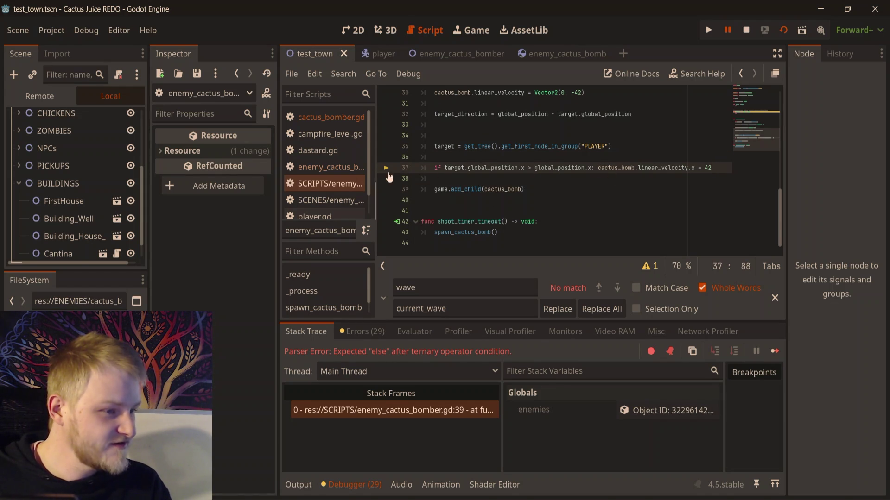
left_click(562, 178)
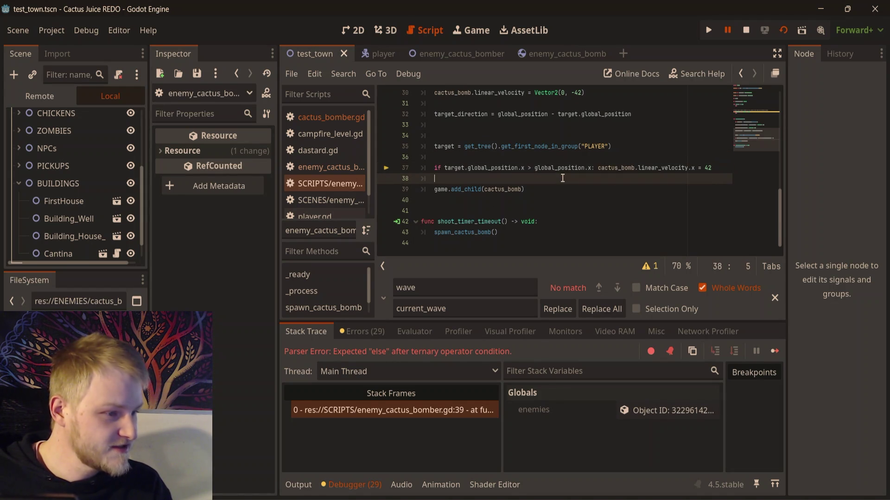
left_click(687, 168)
left_click(522, 188)
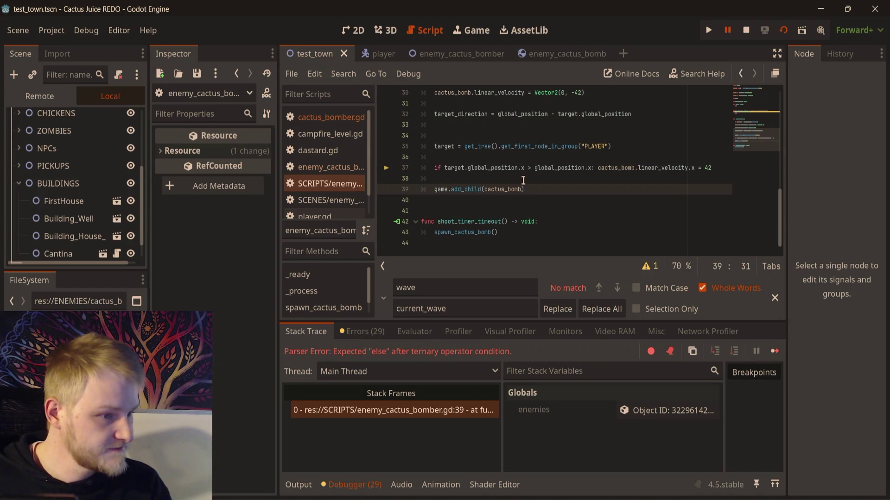
left_click(523, 180)
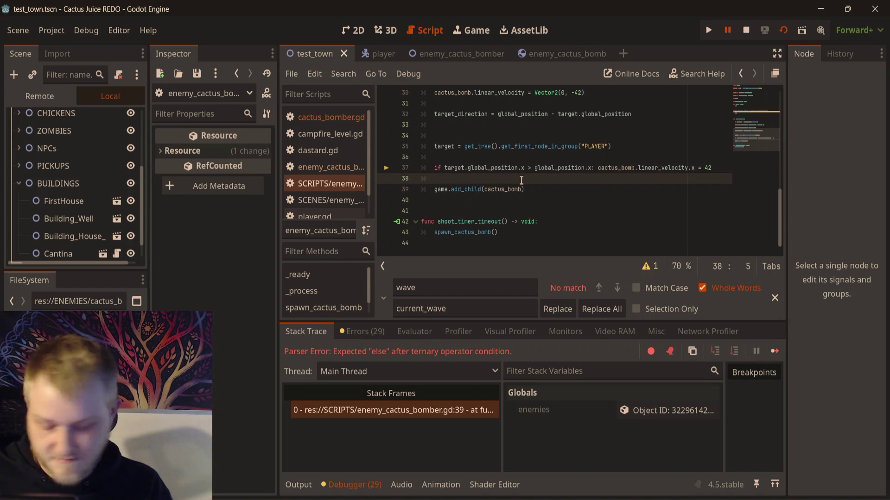
- Restart the scene test, then stop it after the Nil target error appears
left_click(742, 32)
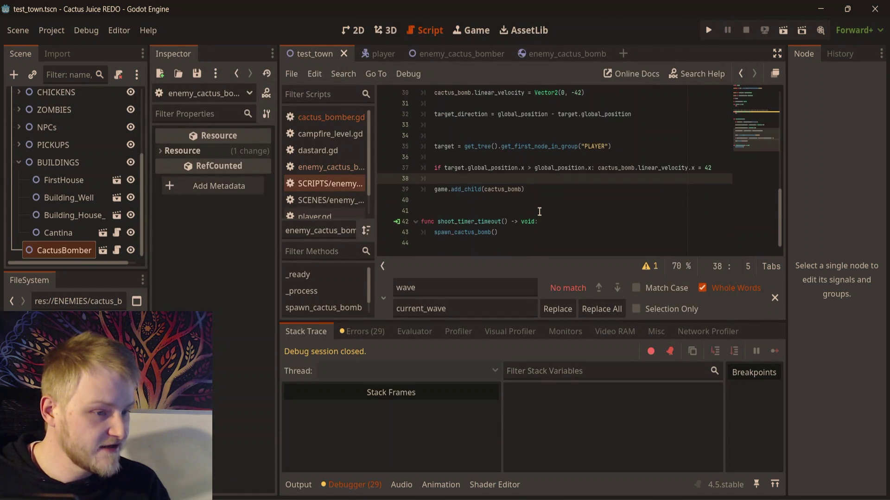
scroll(548, 188, "up", 5, "ctrl")
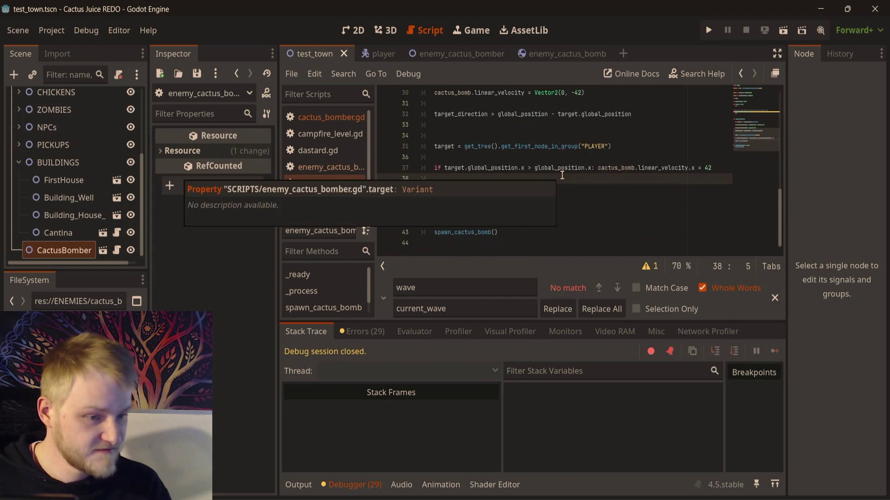
scroll(562, 175, "down", 5, "ctrl")
key("F6")
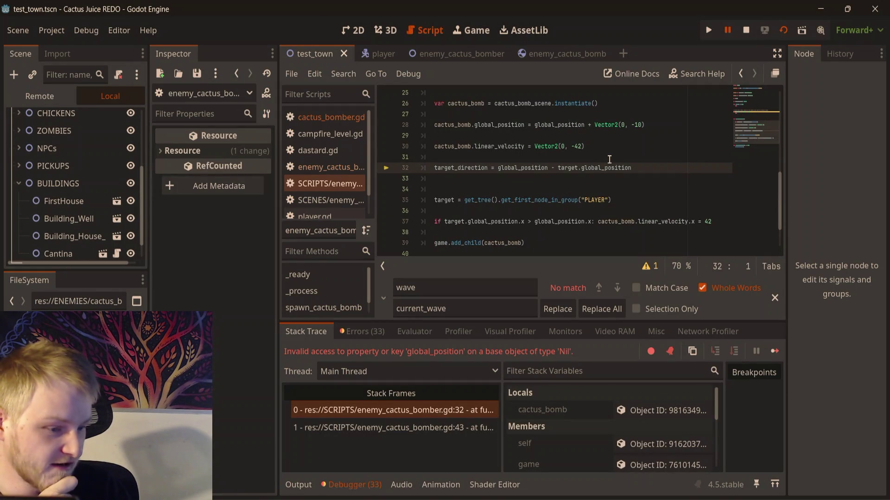
left_click(746, 31)
scroll(591, 168, "down", 2)
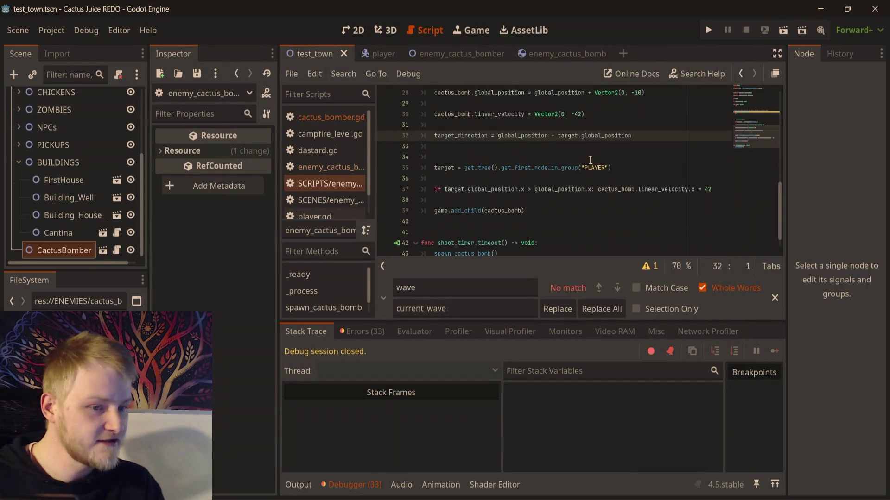
- Insert a blank line above the target_direction line on line 31
left_click(593, 124)
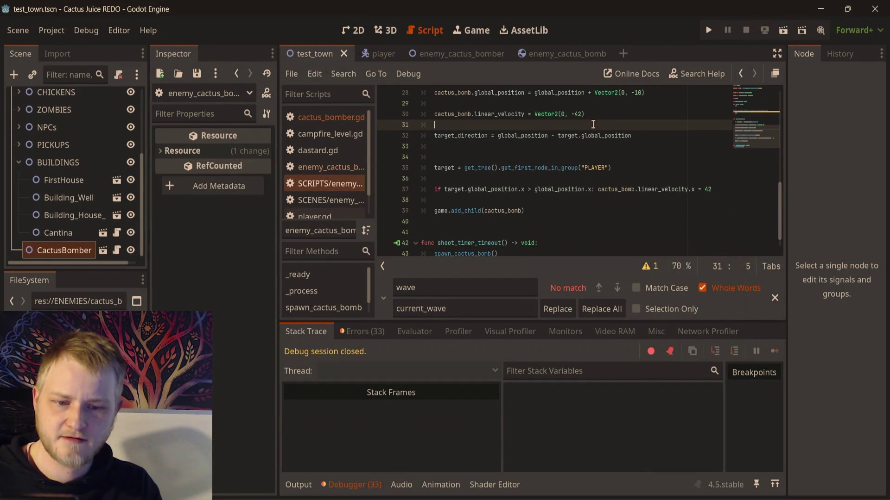
key("Return")
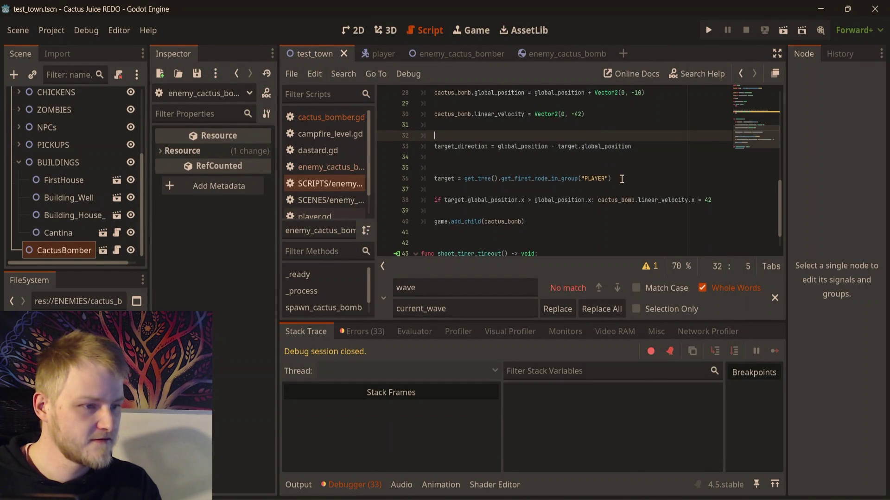
scroll(622, 179, "up", 2)
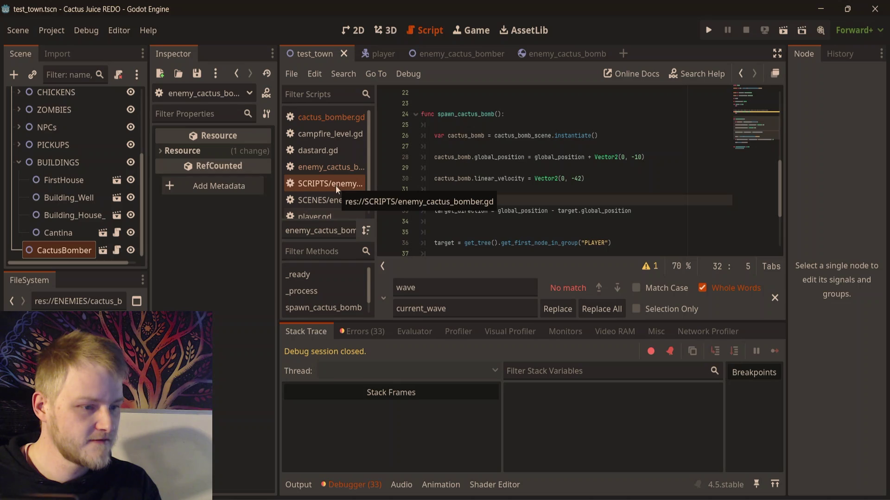
scroll(629, 221, "down", 1)
scroll(628, 221, "down", 1)
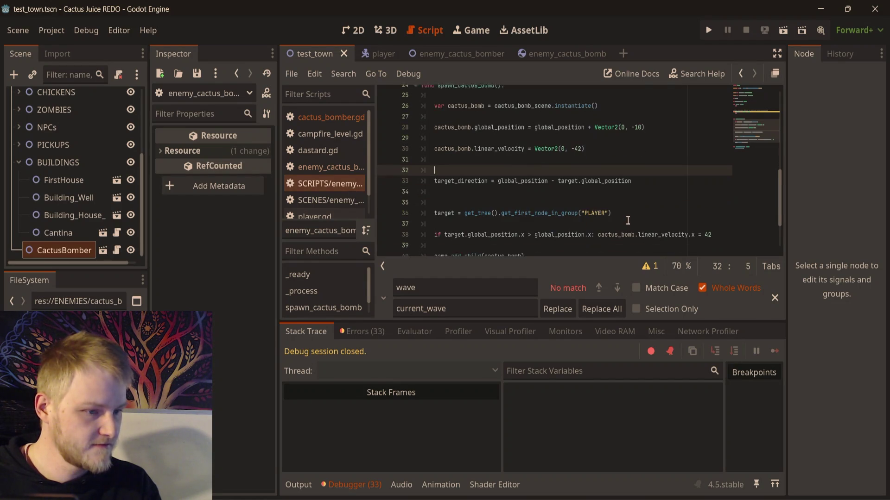
scroll(621, 214, "down", 2)
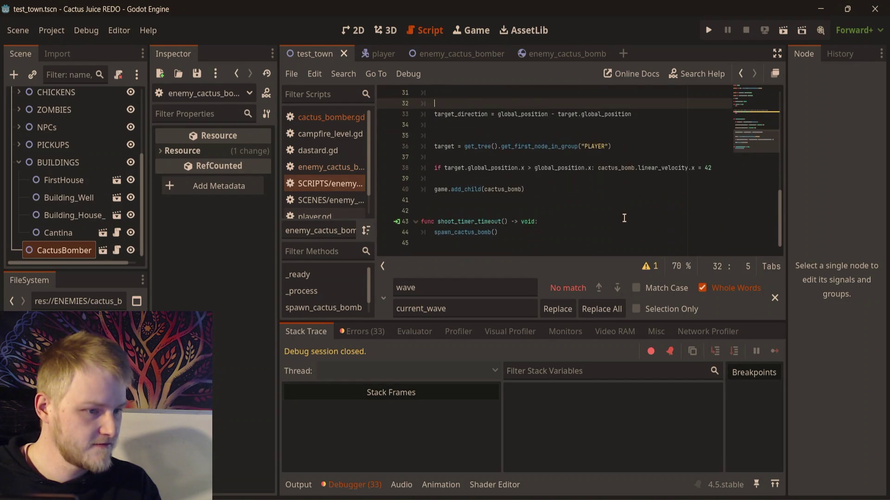
scroll(602, 209, "up", 10)
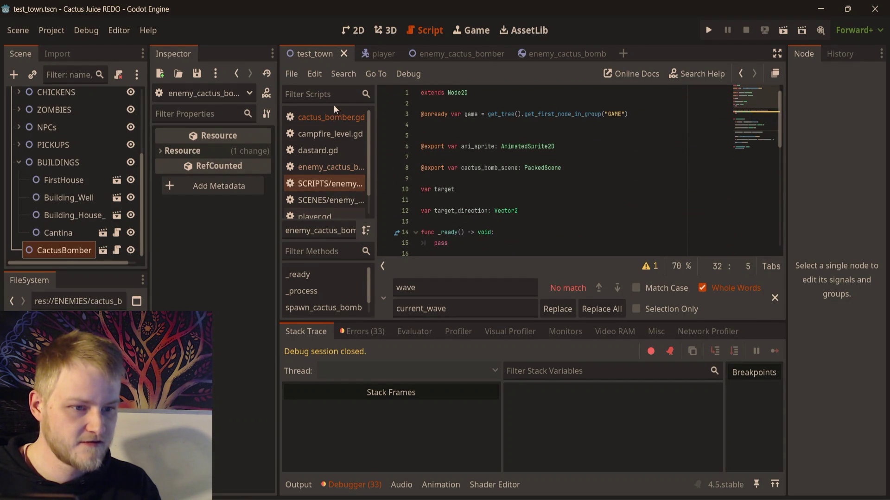
- Browse other scripts, return to enemy_cactus_bomber's target_direction line, and switch to the enemy_cactus_bomber scene
left_click(337, 171)
scroll(337, 170, "down", 1)
left_click(334, 162)
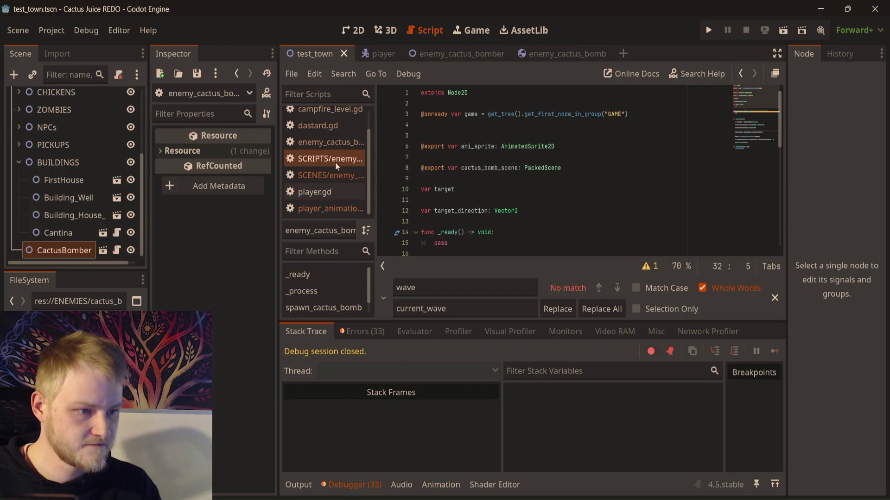
left_click(335, 141)
left_click(335, 158)
scroll(508, 165, "down", 4)
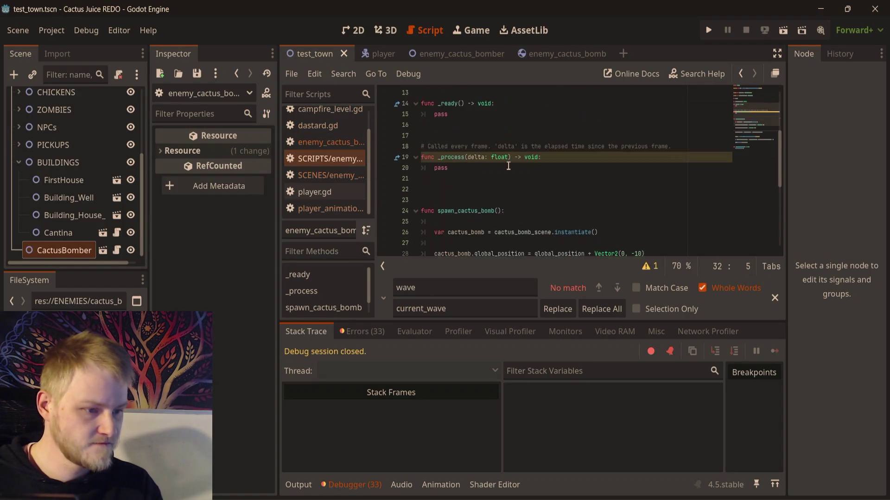
scroll(508, 166, "down", 6)
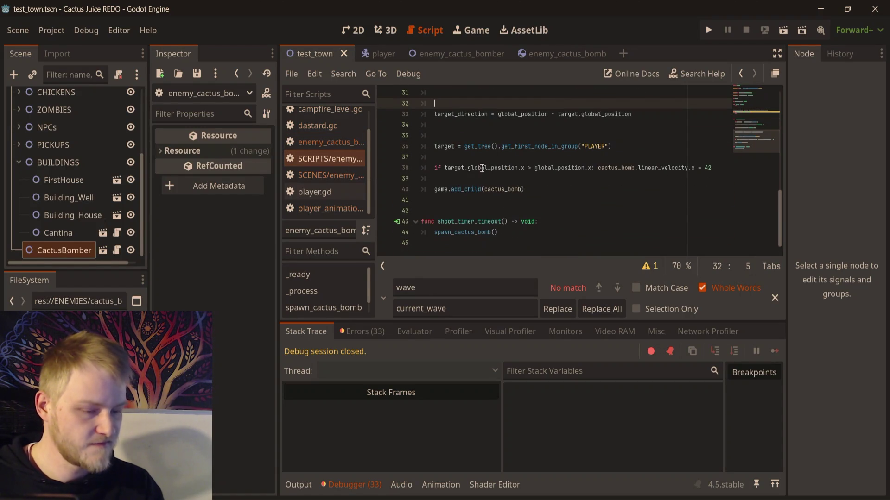
scroll(667, 194, "up", 3)
scroll(644, 192, "down", 1)
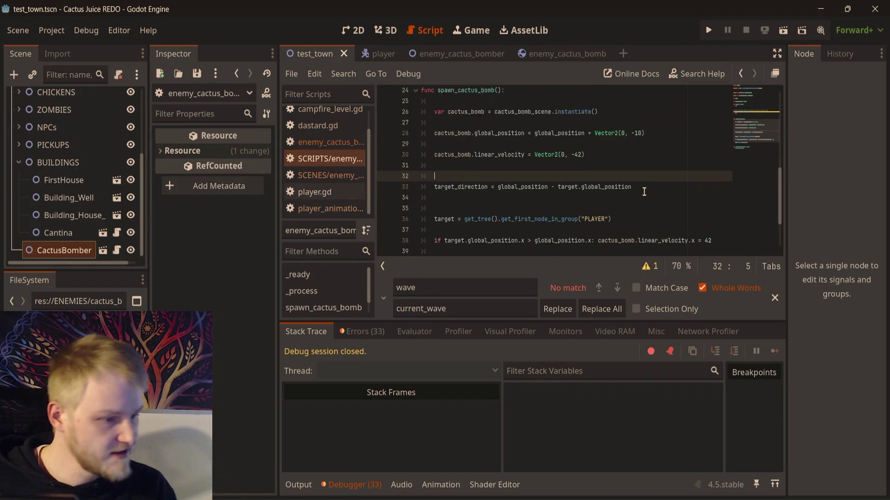
scroll(644, 192, "down", 1)
left_click(648, 183)
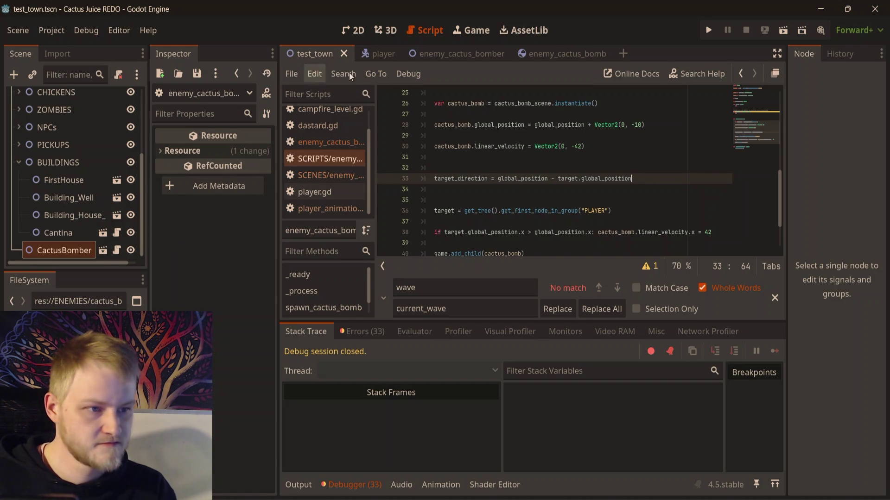
left_click(455, 56)
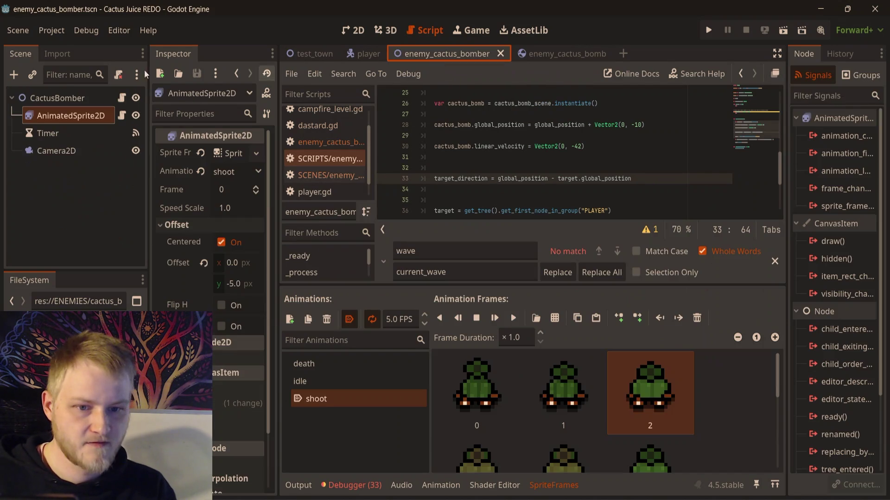
- In the bomber script, rewrite line 33 as print(-(global_position - target.global_position))
left_click(122, 97)
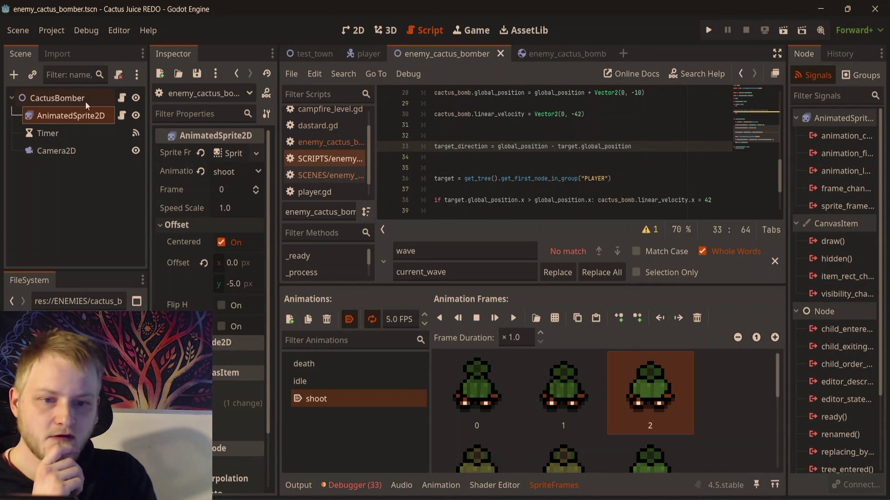
scroll(356, 161, "down", 1)
scroll(505, 162, "down", 1)
scroll(504, 162, "up", 2)
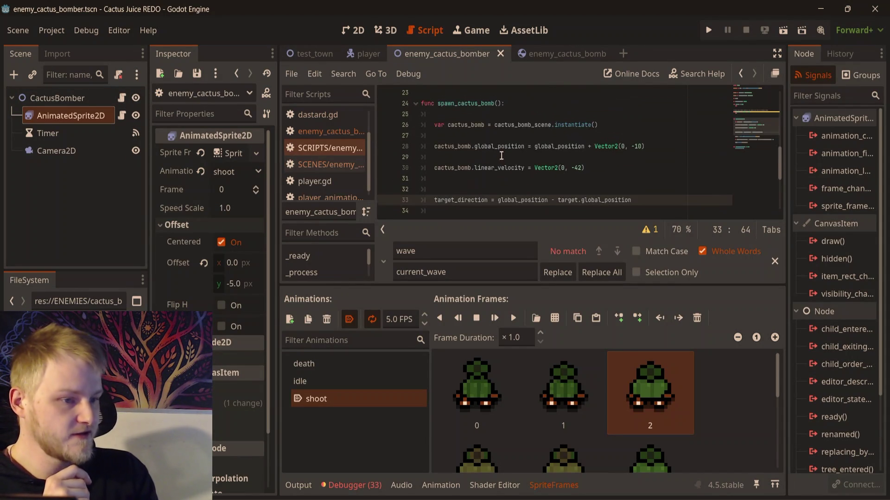
left_click(437, 167)
type("pr")
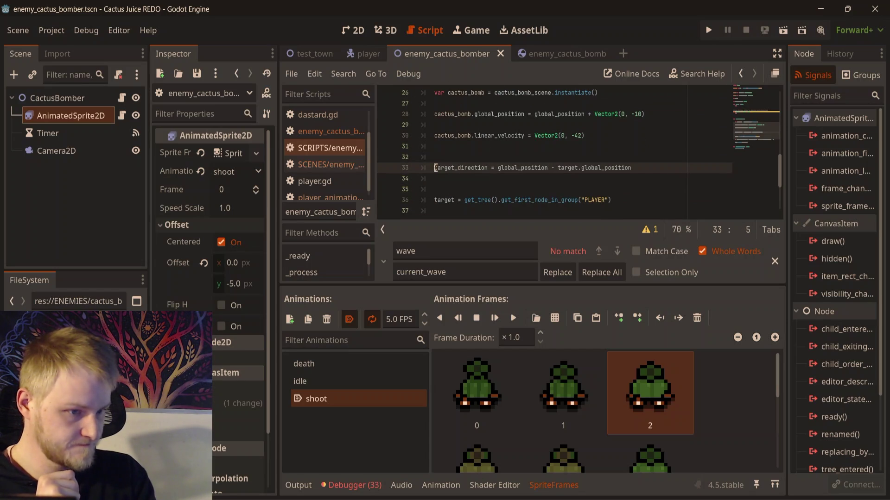
type("int(")
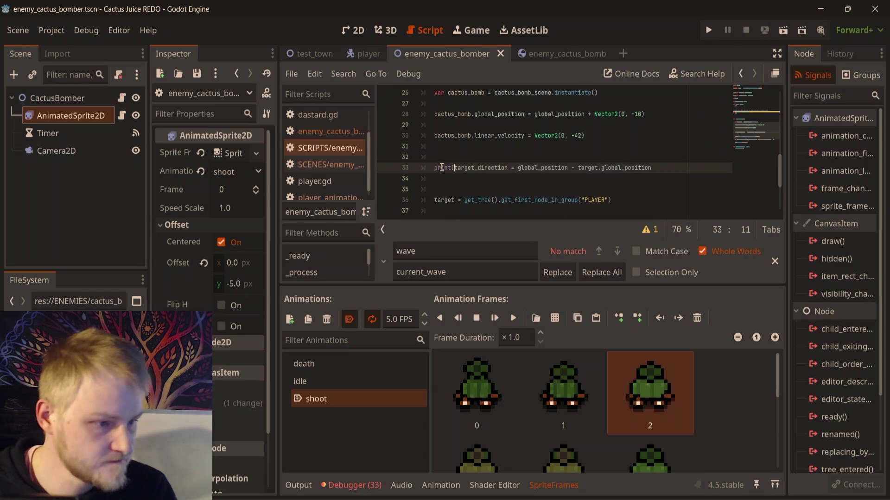
type("-(")
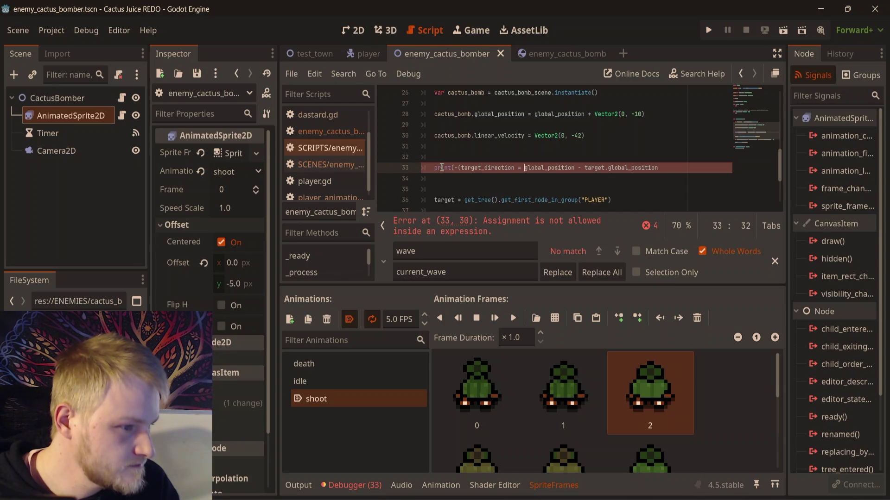
key("BackSpace")
key("BackSpace")
key("BackSpace")
key("BackSpace")
key("Right")
key("Right")
key("Right")
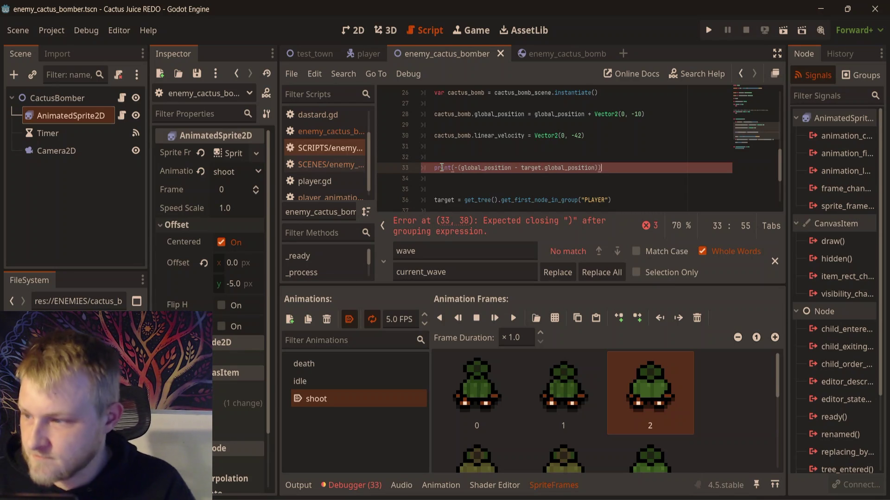
- Move the target lookup line above the print statement
left_click(492, 187)
mouse_move(646, 200)
left_mouse_down()
mouse_move(422, 206)
mouse_move(429, 205)
left_mouse_up()
key("ctrl+x")
left_click(467, 158)
key("ctrl+v")
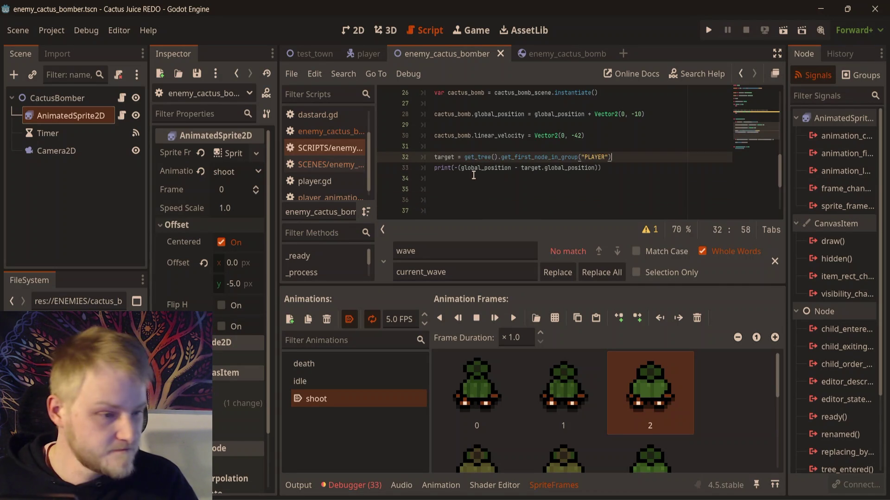
- Delete the x-direction if check and launch the game
scroll(679, 201, "down", 2)
left_click_drag(721, 191, 434, 190)
key("BackSpace")
key("BackSpace")
key("BackSpace")
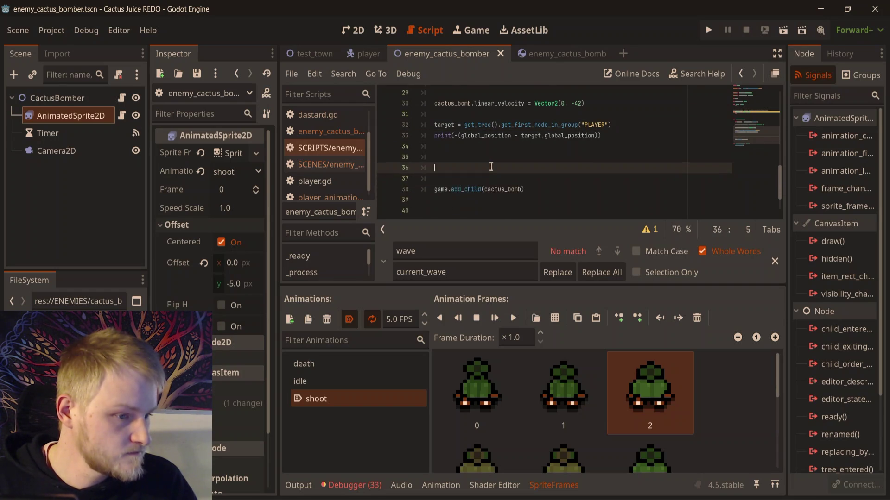
scroll(501, 185, "up", 3)
left_click(310, 51)
key("F6")
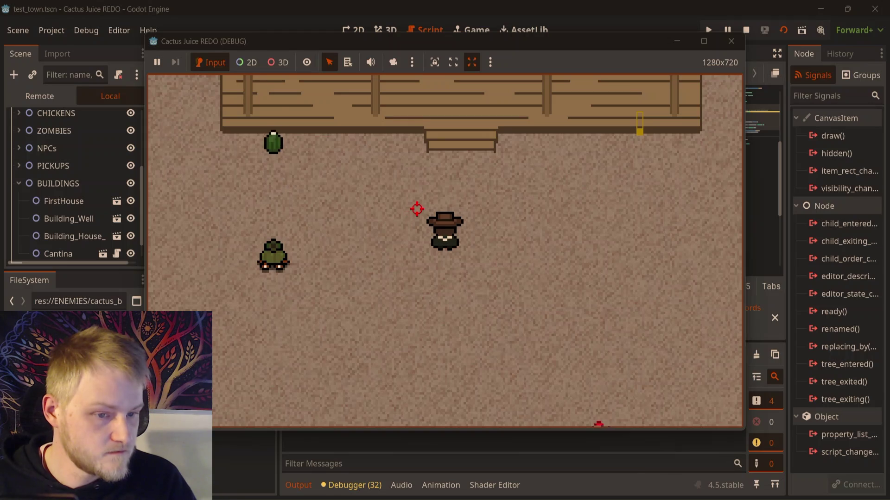
- Stop the game, append .normalized() to the printed offset on line 33, save, and relaunch
key("F8")
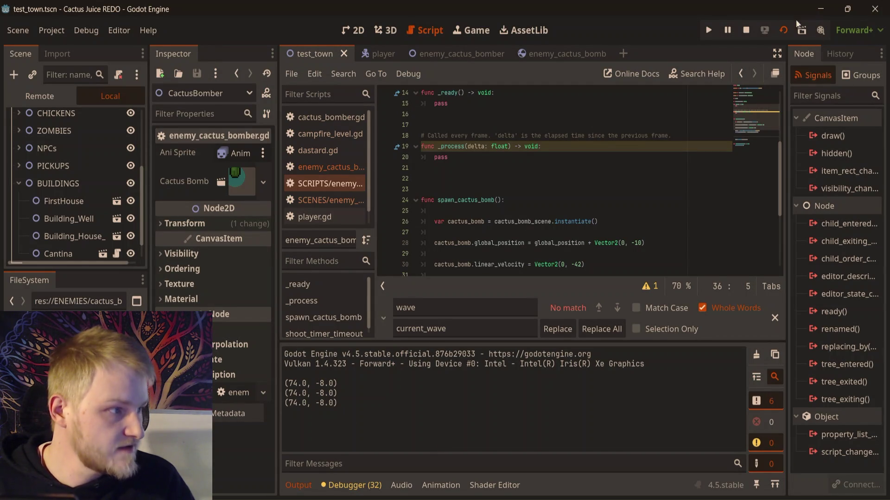
scroll(556, 186, "down", 3)
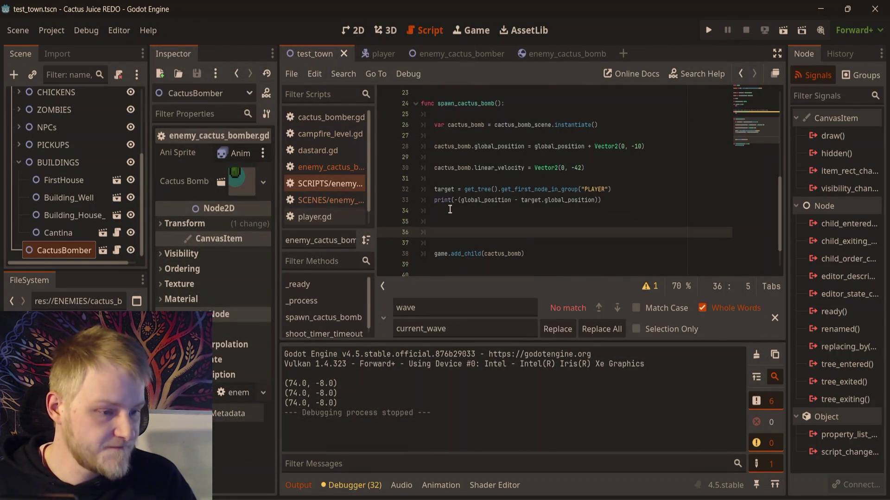
left_click(465, 199)
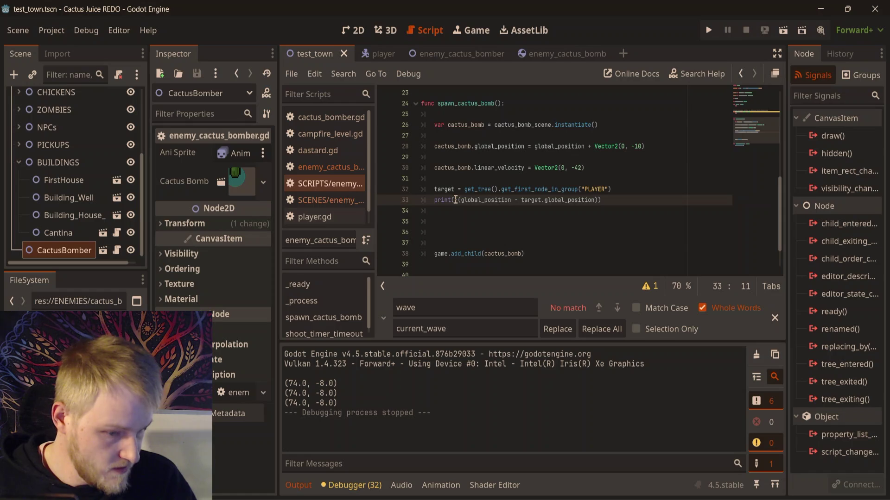
left_click_drag(455, 200, 599, 203)
left_click(598, 203)
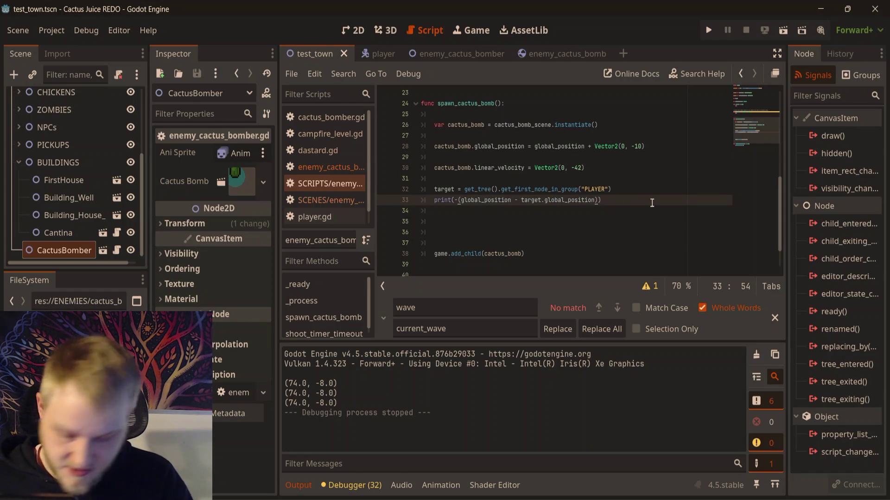
type(".normal")
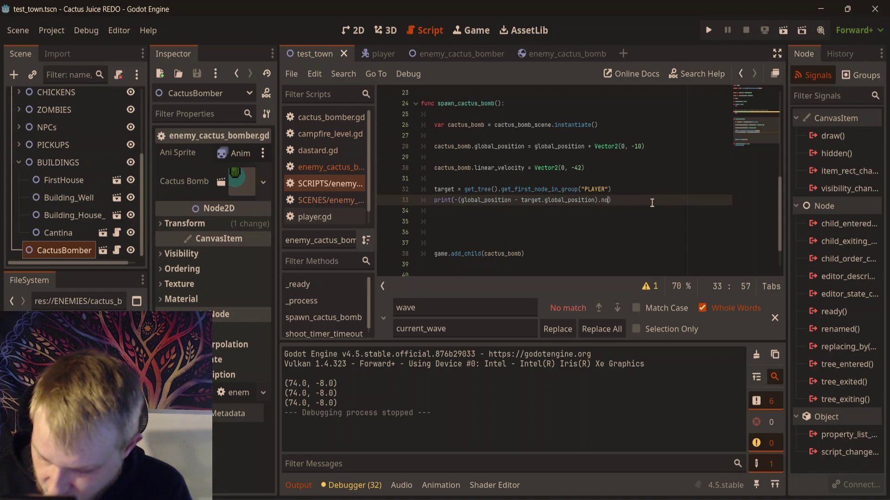
type("ized()")
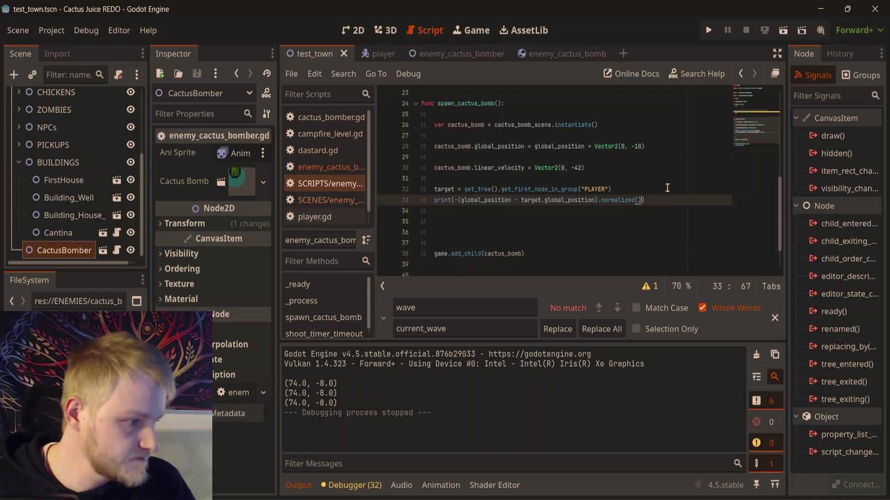
left_click(667, 187)
key("ctrl+s")
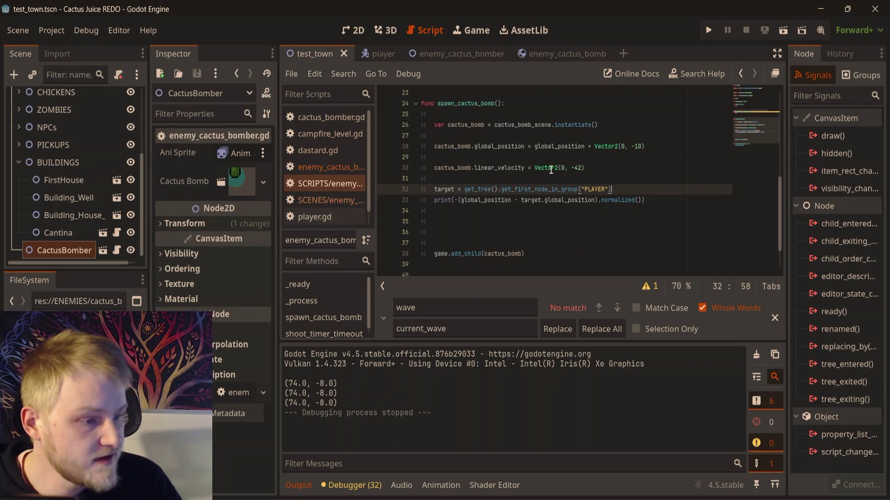
left_click(637, 165)
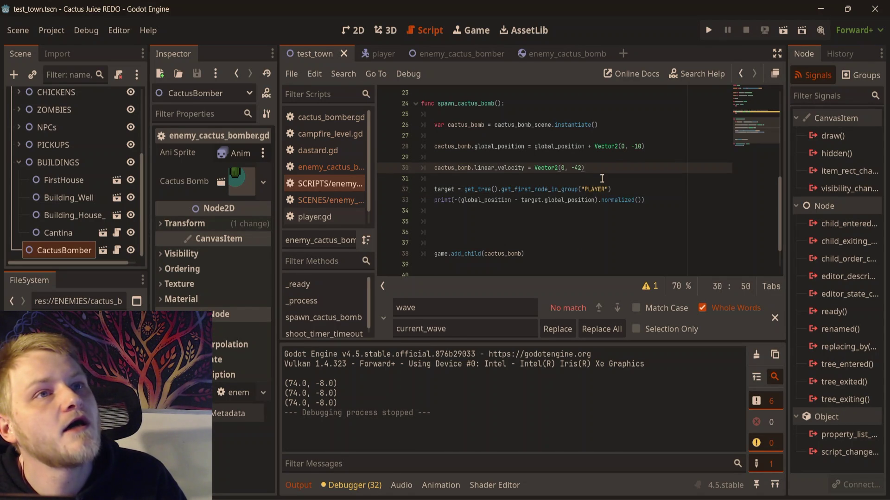
key("F6")
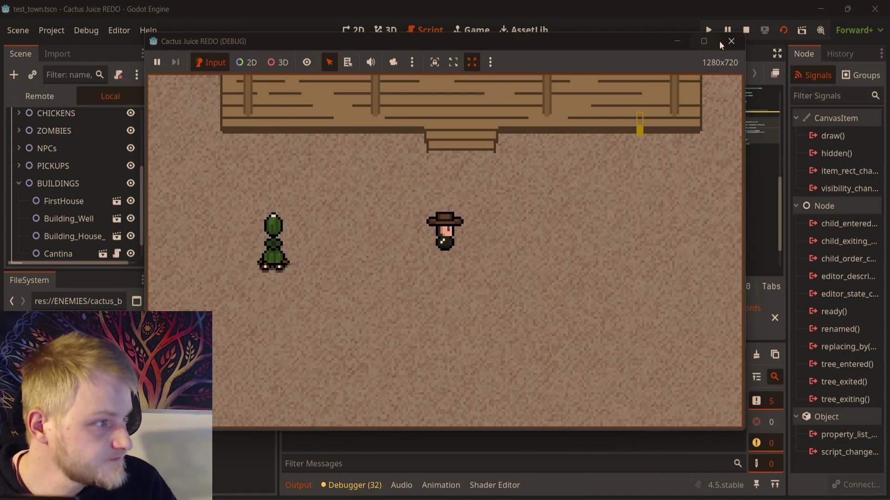
- Close the game, review the script, rerun it, and stop once (0.994207, -0.107482) prints
left_click(731, 41)
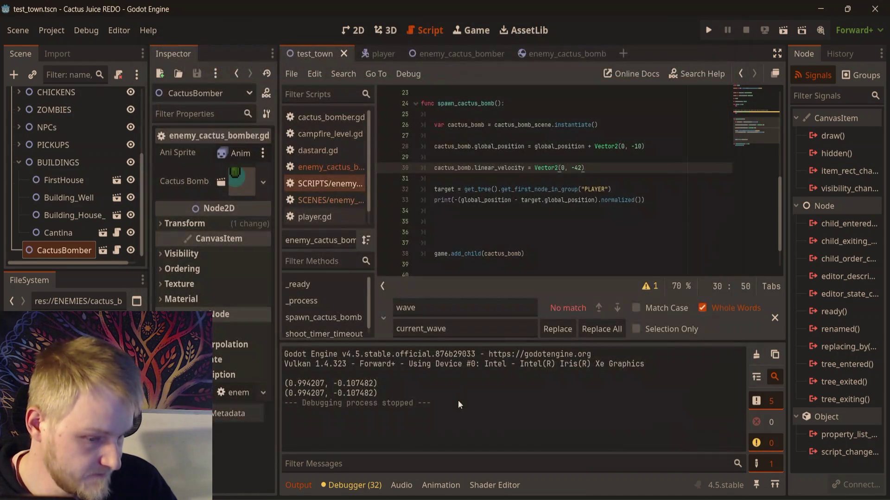
left_click(573, 235)
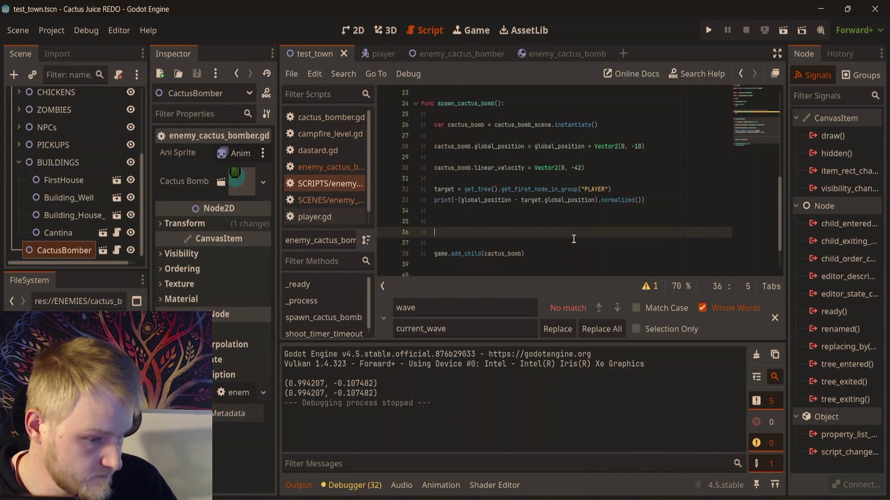
scroll(573, 239, "down", 2)
left_click(572, 254)
scroll(625, 188, "up", 4)
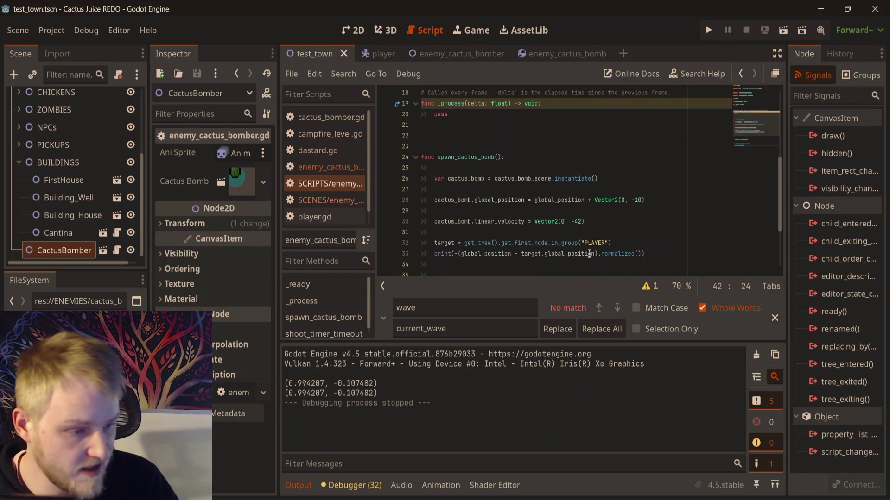
scroll(589, 240, "down", 4)
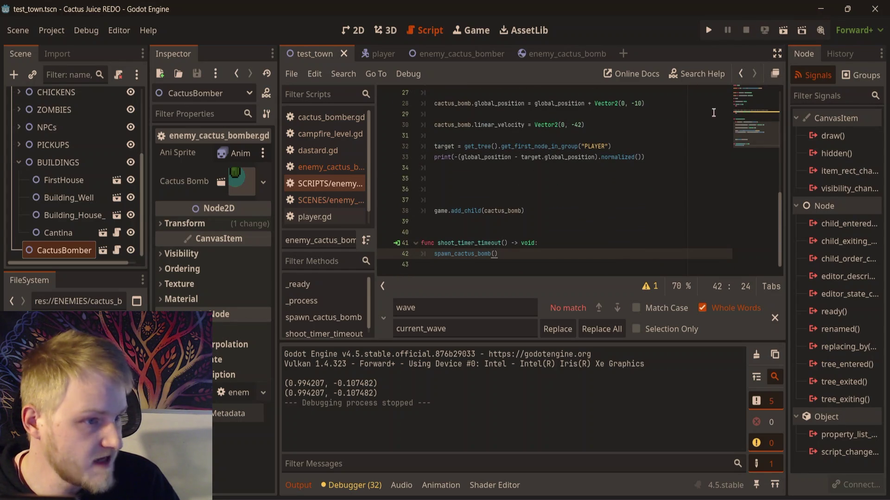
key("F6")
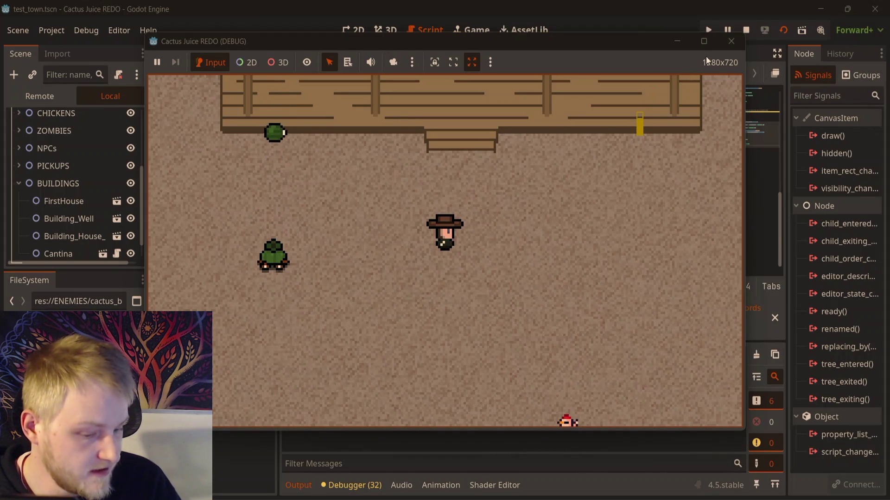
left_click(731, 43)
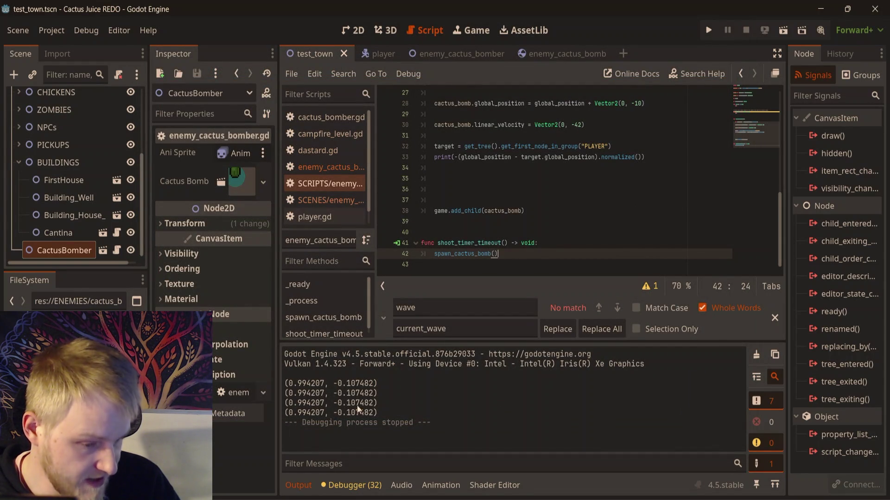
scroll(588, 180, "up", 3)
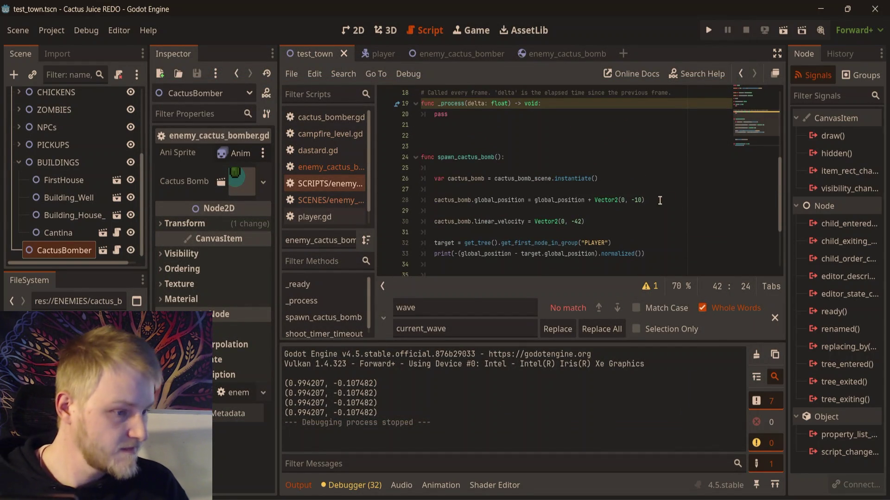
scroll(469, 256, "down", 1)
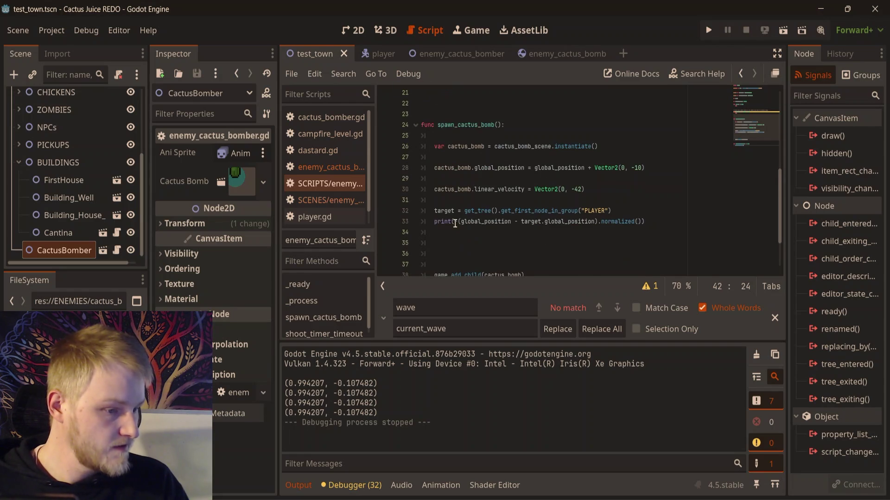
left_click(453, 222)
- Turn line 33 into target_direction = -(...) of the normalized offset, removing the extra parenthesis
type("-")
left_click_drag(454, 226, 435, 225)
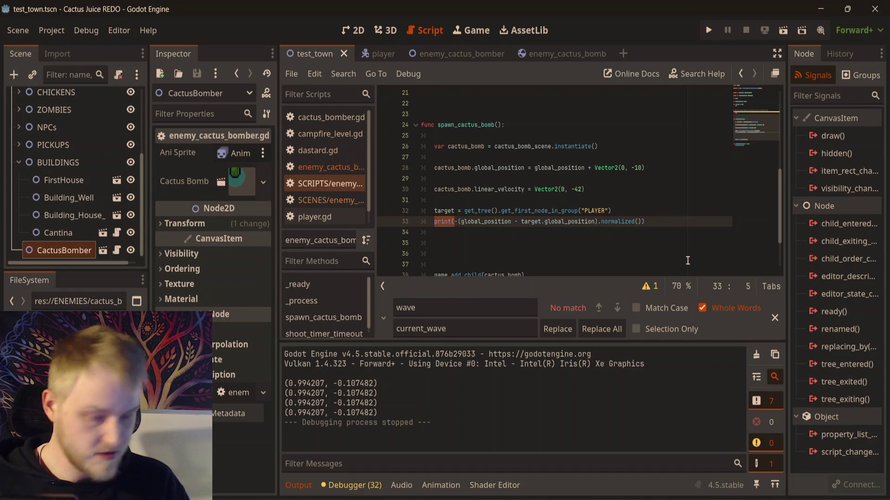
type("target_direct")
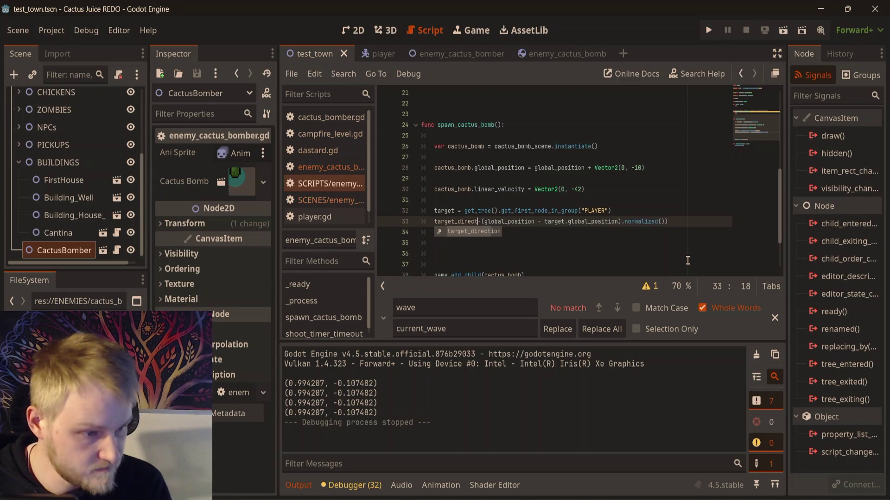
type("ion ")
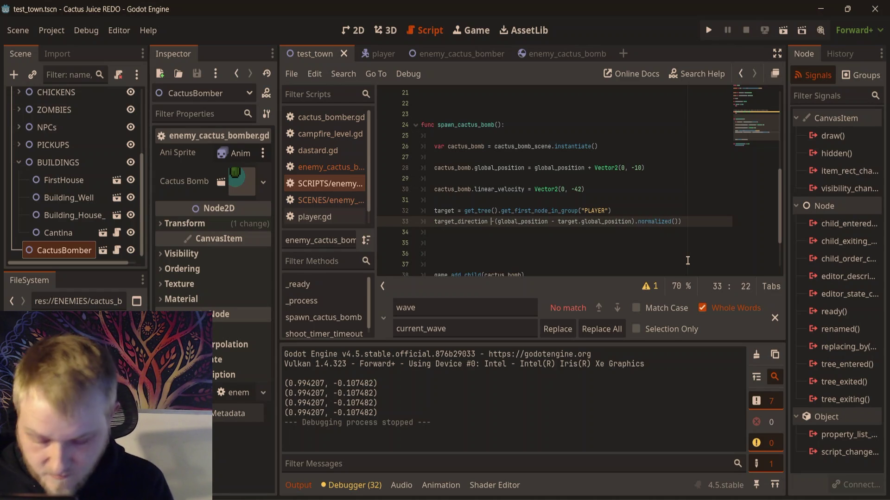
type("=")
key("Right")
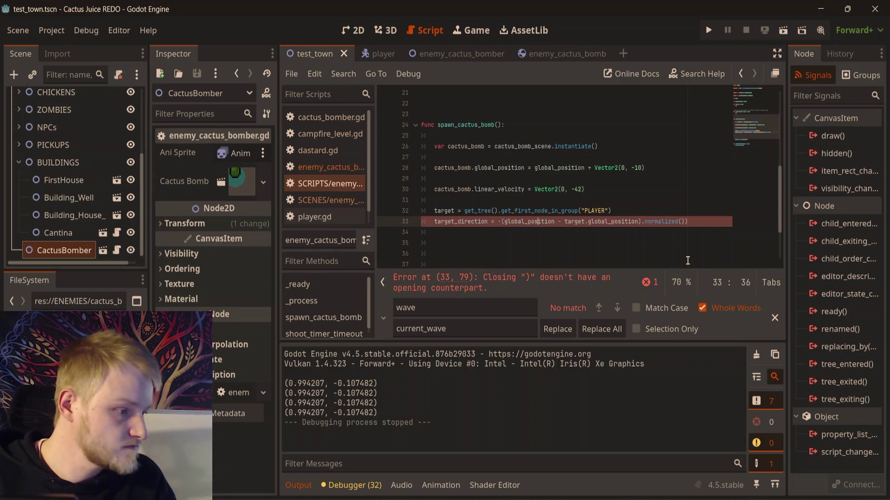
key("Left")
key("Left")
key("Left")
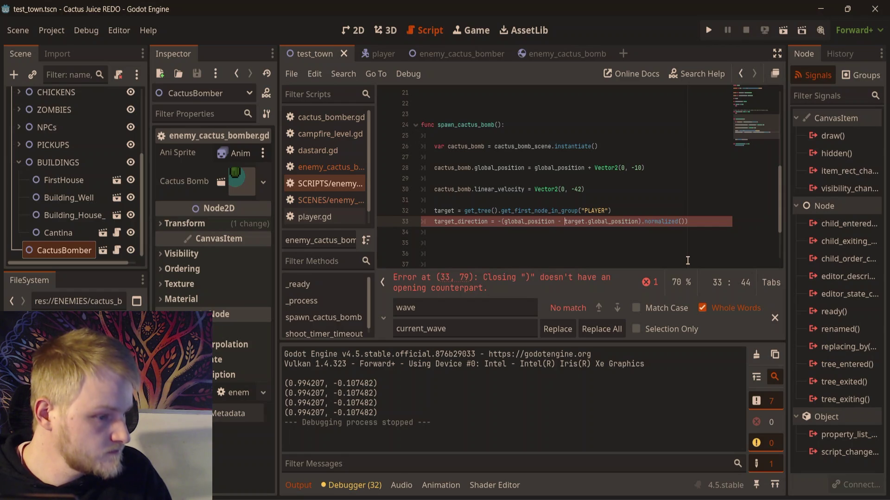
key("End")
key("BackSpace")
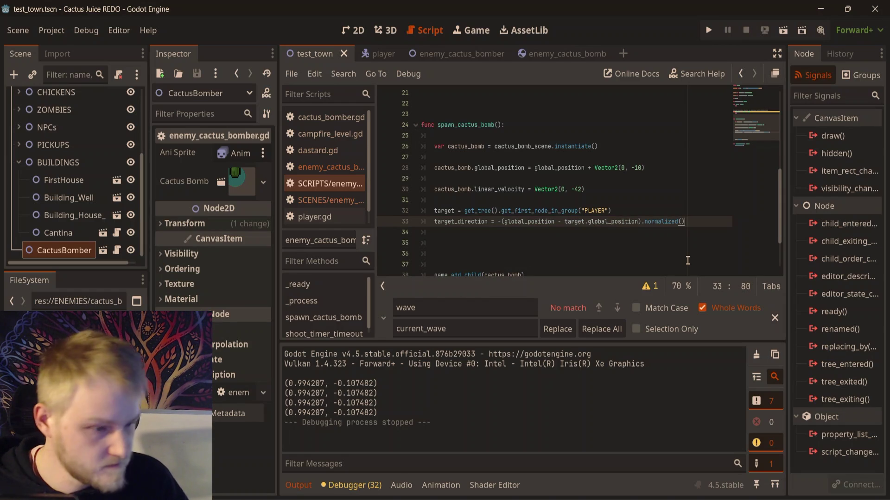
- Add print(target_direction) on a new line and run the current scene
key("Return")
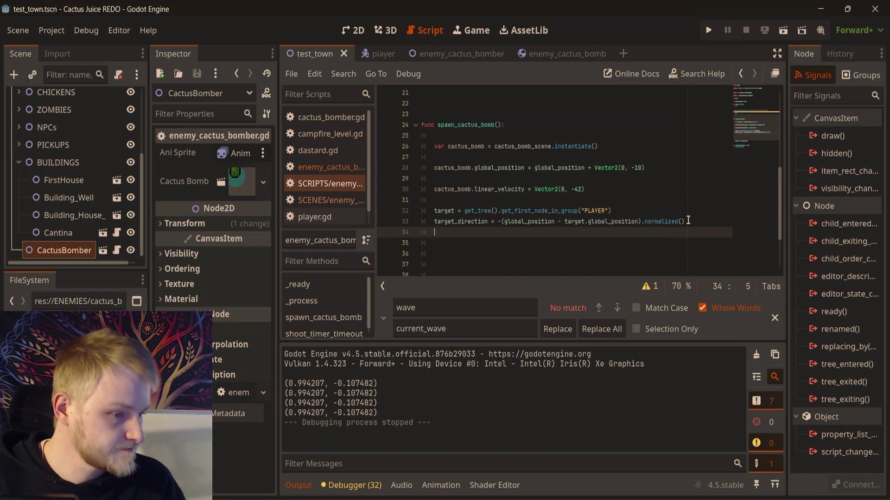
type("print(")
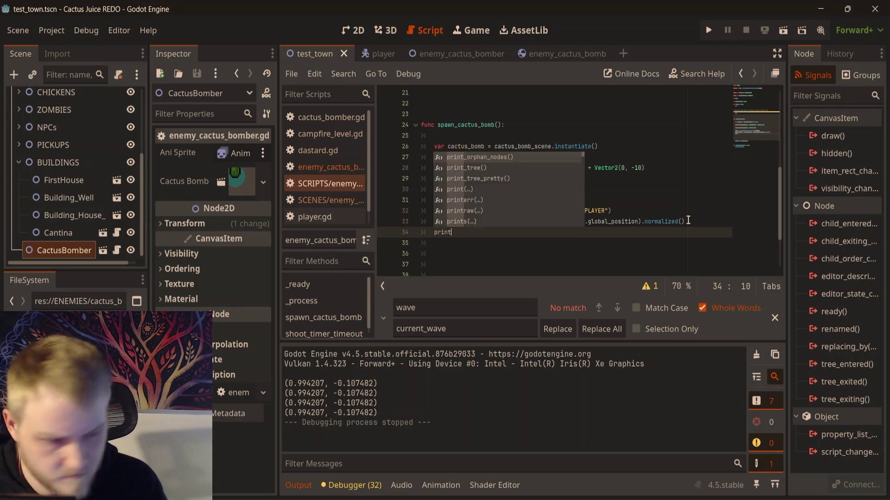
type("target")
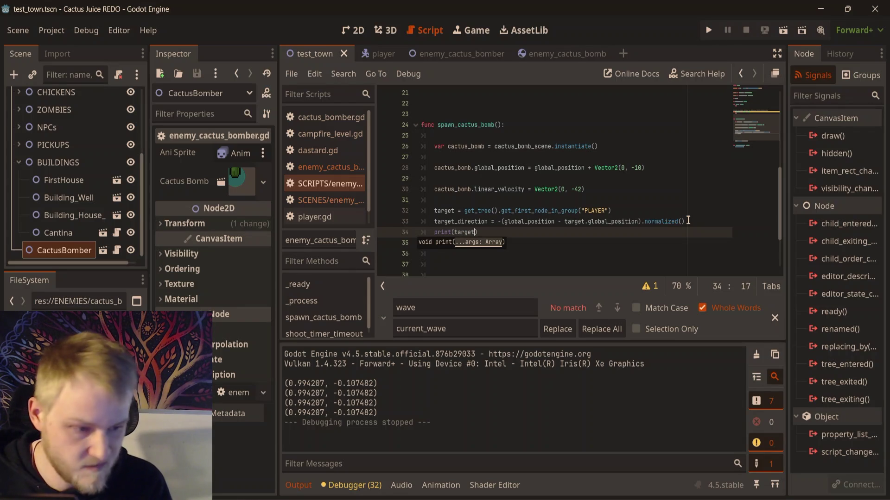
key("Down")
key("Return")
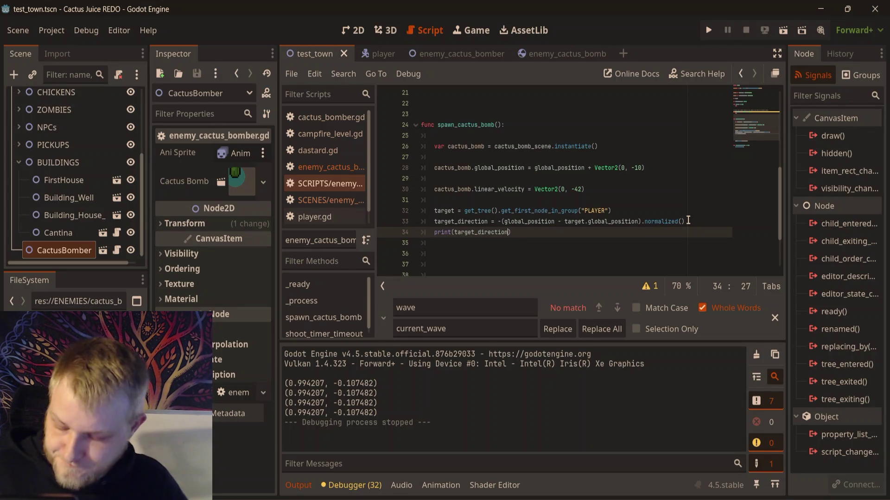
key("F6")
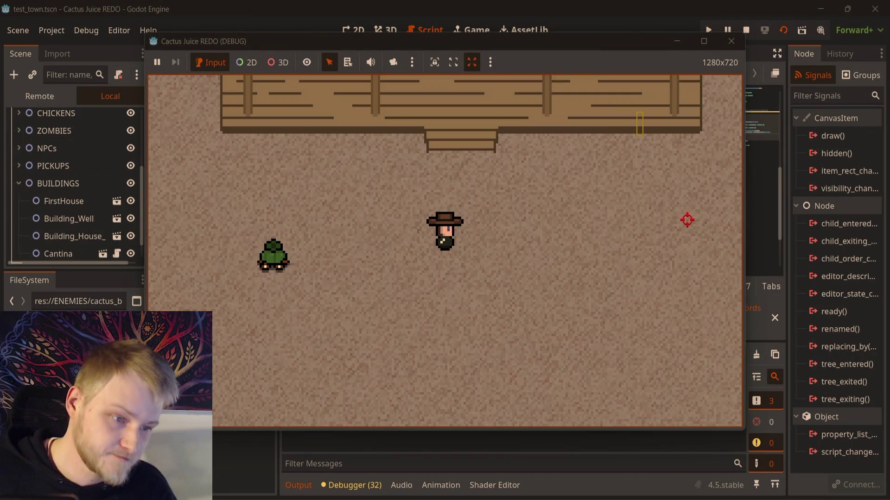
- Stop the game, add blank lines, and delete the fixed Vector2(0, -42) velocity line
key("F8")
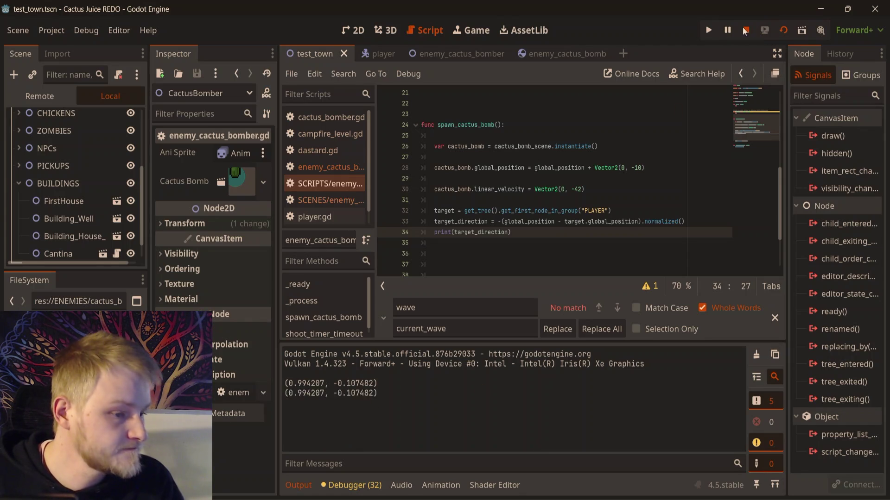
key("F8")
left_click(712, 221)
key("Return")
scroll(638, 201, "down", 2)
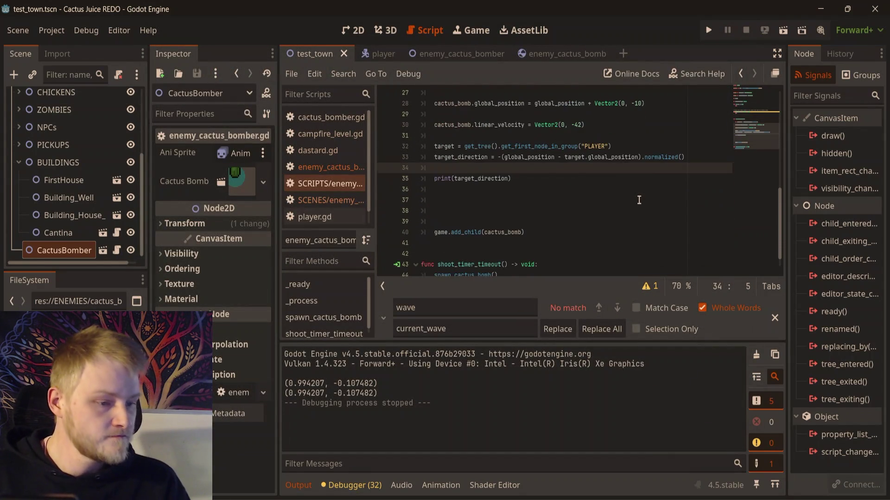
left_click(546, 194)
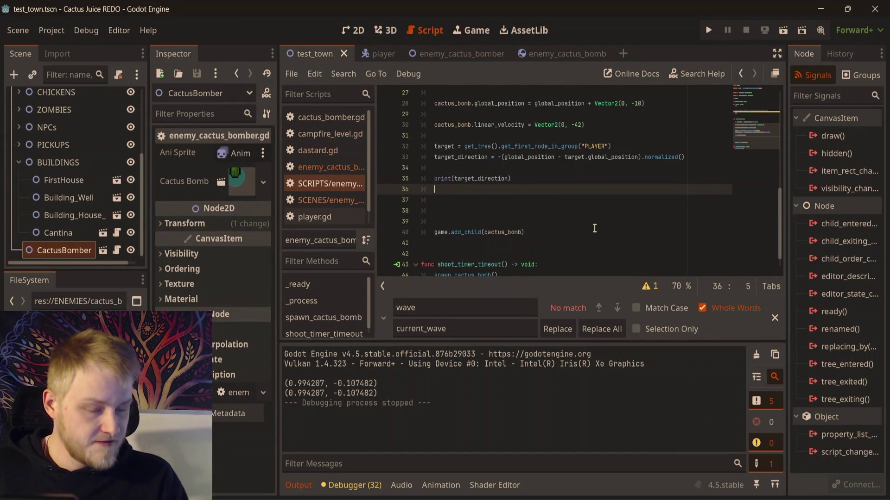
key("Return")
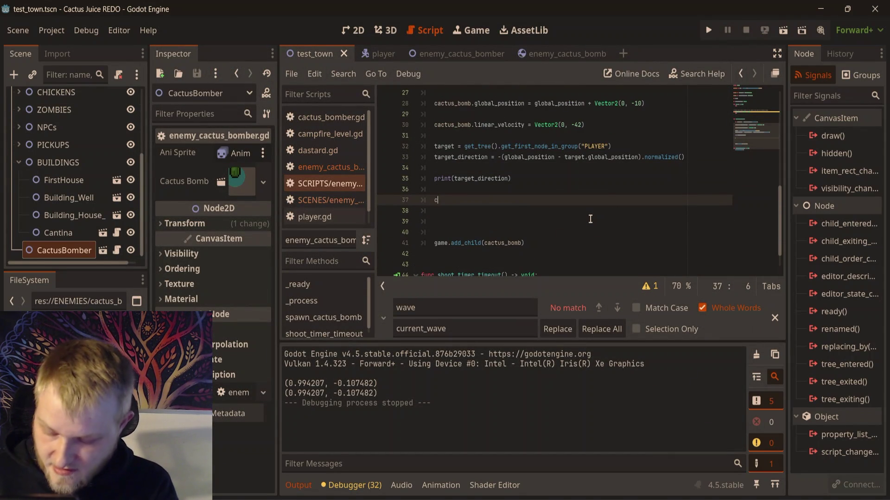
key("BackSpace")
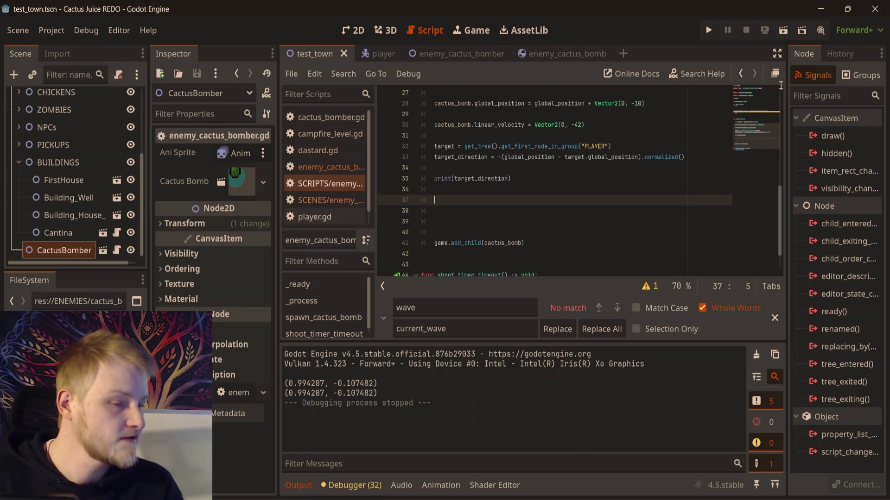
scroll(591, 213, "up", 2)
left_click_drag(594, 189, 399, 188)
key("BackSpace")
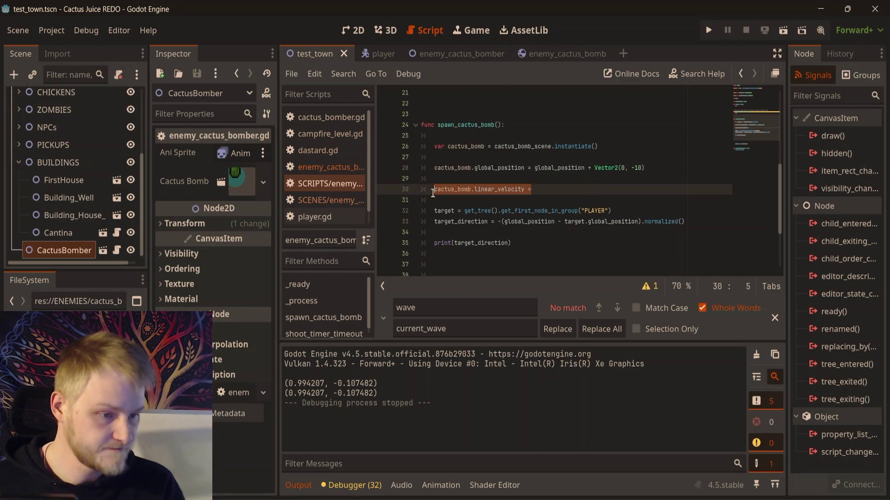
key("BackSpace")
- Below the print, begin the line cactus_bomb.linear_velocity = target_direction * 10
scroll(495, 246, "down", 1)
left_click(494, 233)
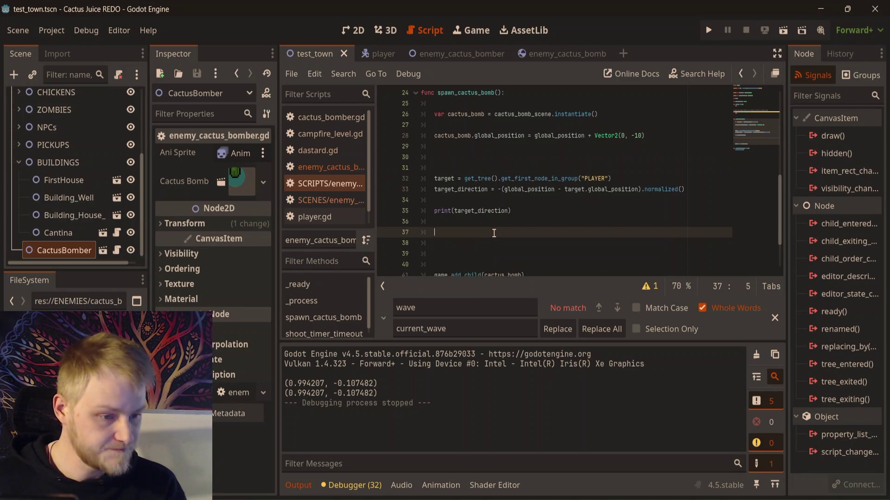
type("cactus_bomb.linear_velocity = ")
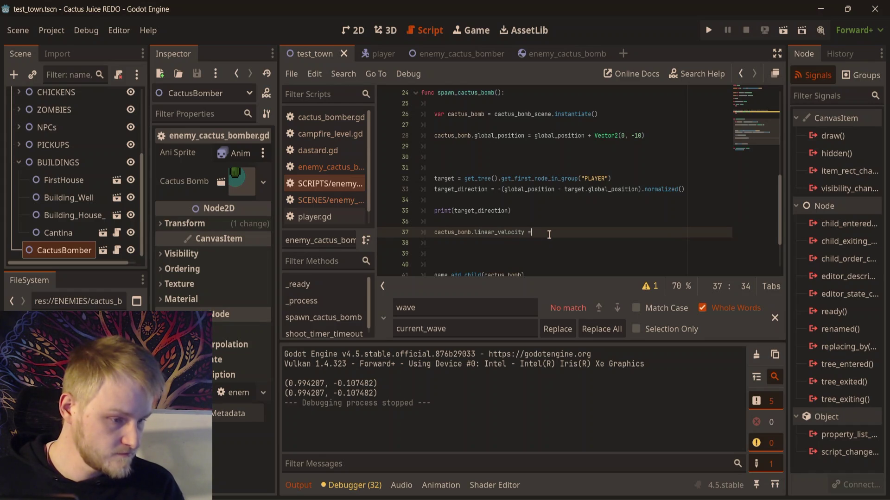
type("tar")
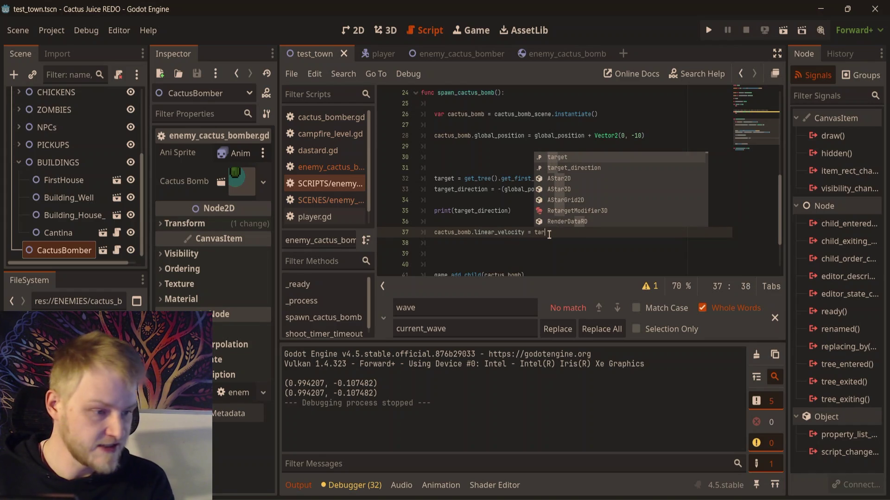
key("Down")
key("Return")
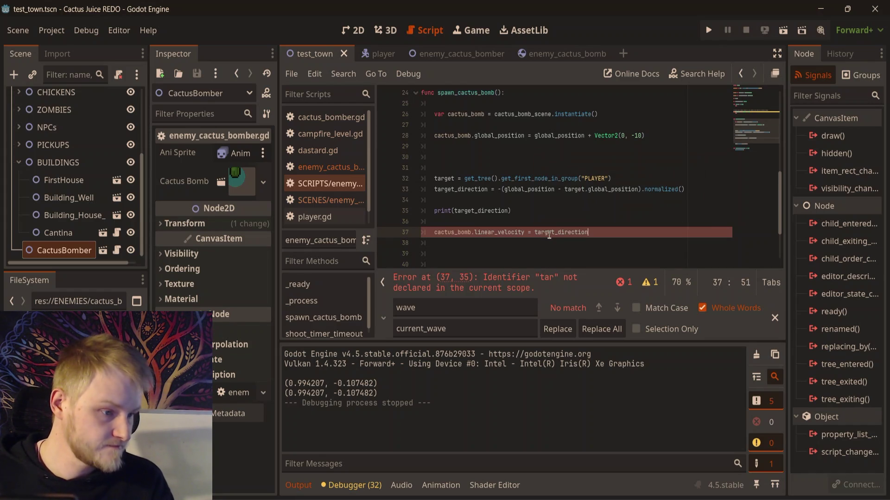
type("* ")
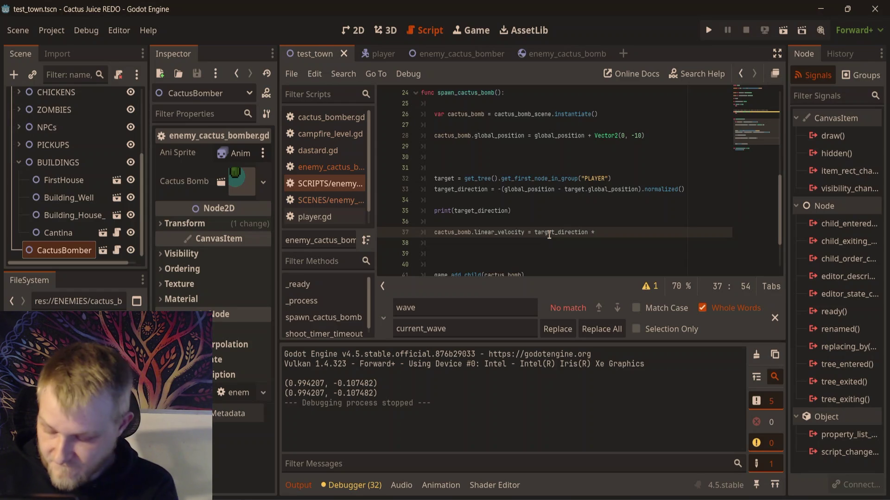
type("10")
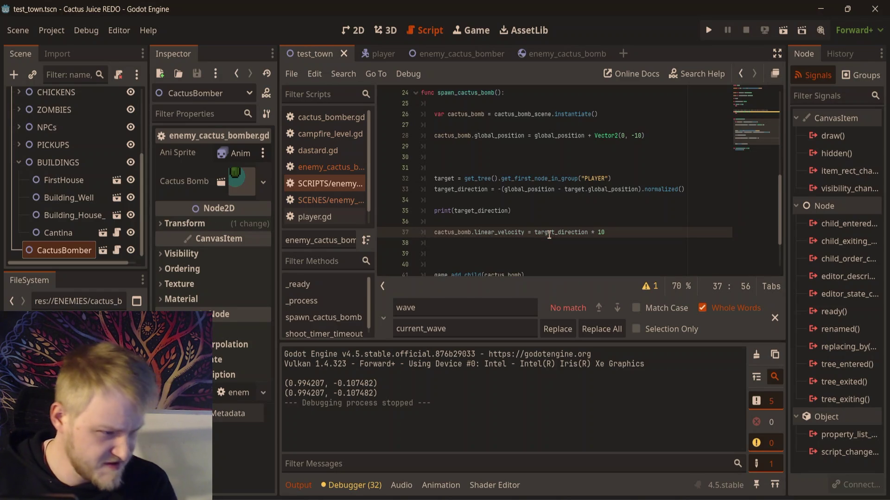
- Save and run the scene with velocity target_direction * 10, then stop the test
left_click(641, 209)
key("F6")
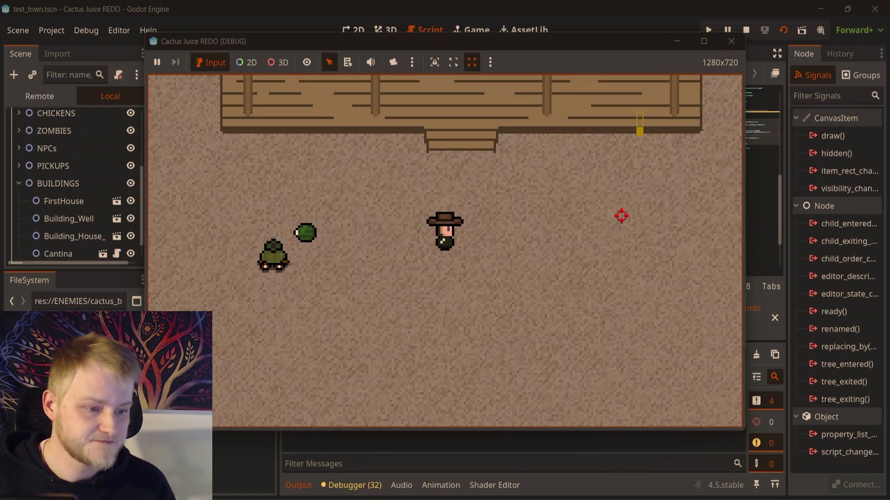
left_click(729, 39)
left_click(636, 235)
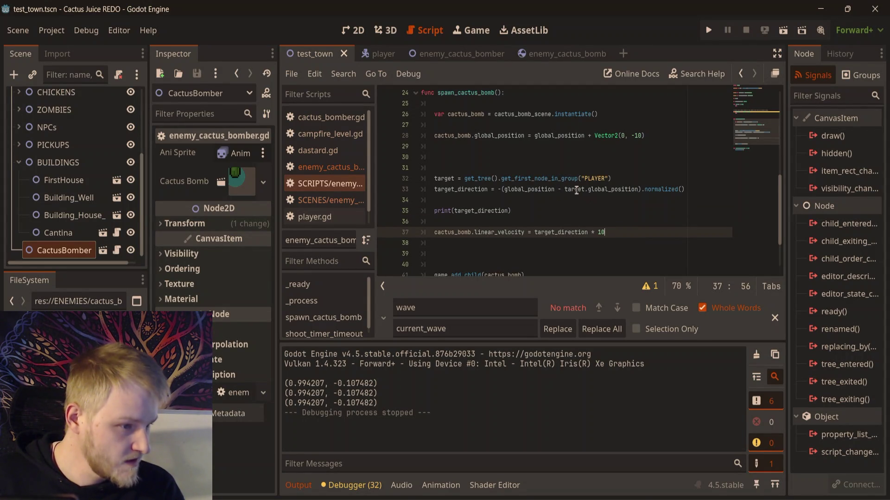
- Add a + Vector2(0, 5) offset after target.global_position on line 33
left_click(565, 189)
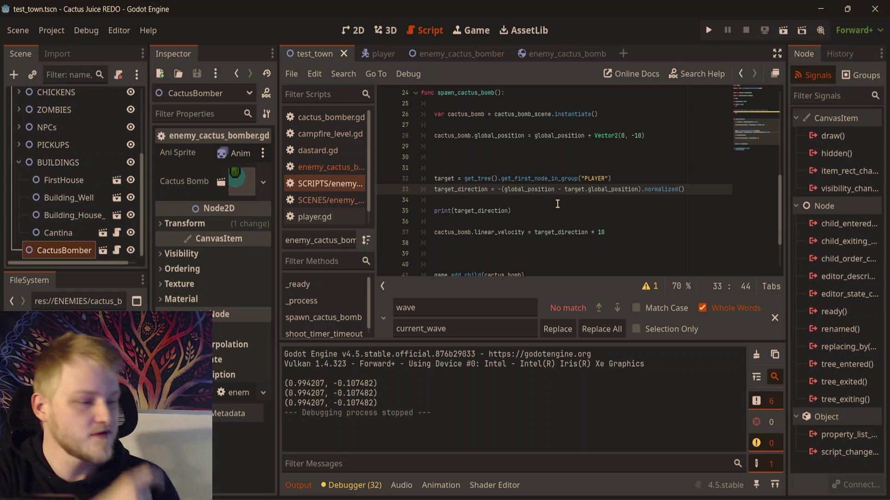
type("(")
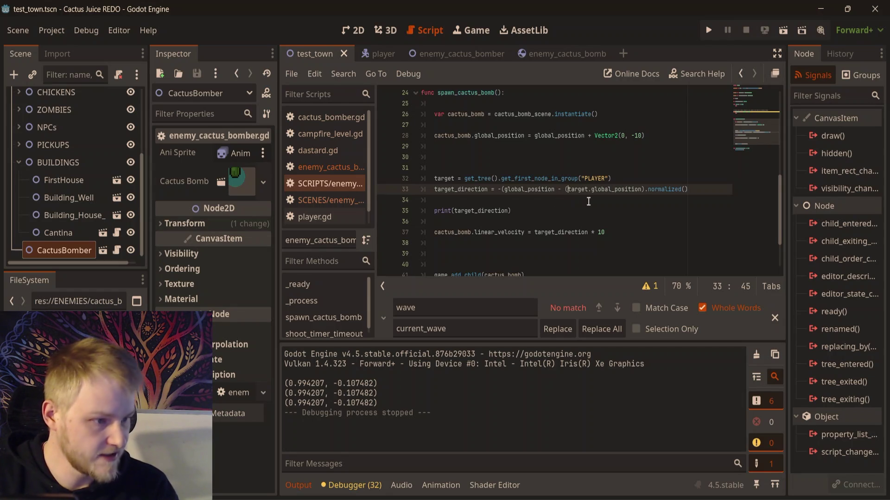
left_click(643, 195)
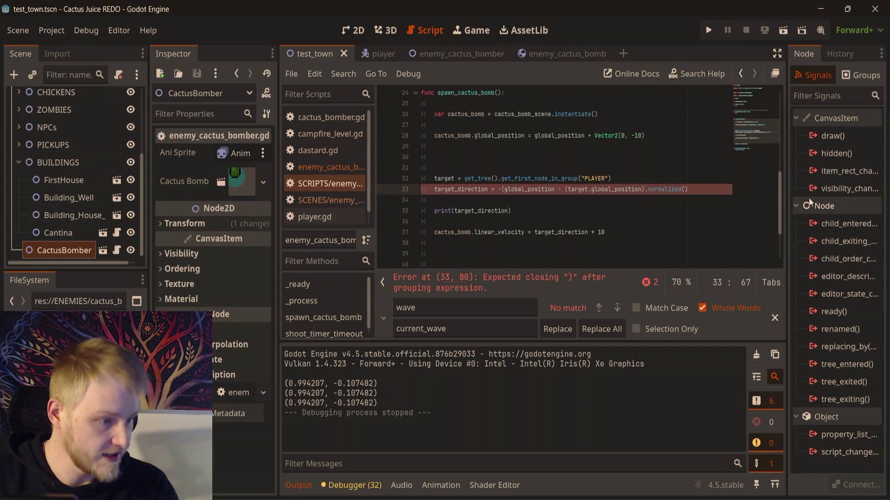
mouse_move(808, 198)
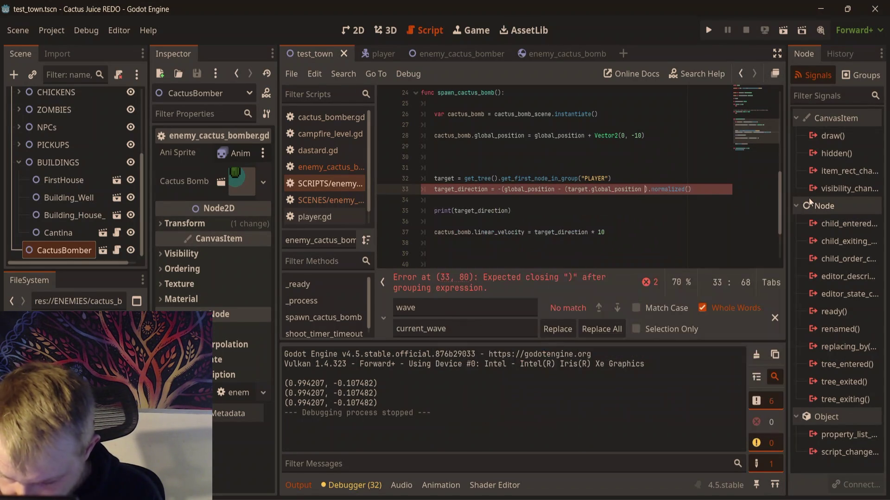
type("- Veco")
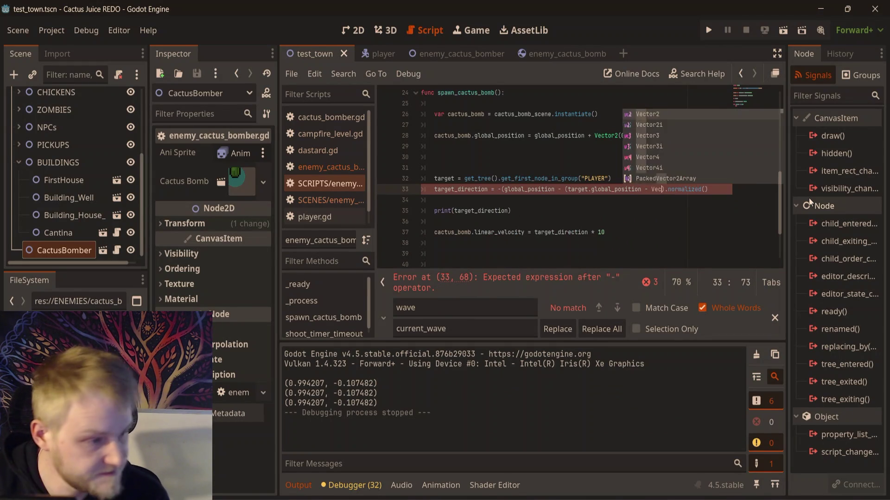
key("BackSpace")
type("tor2(")
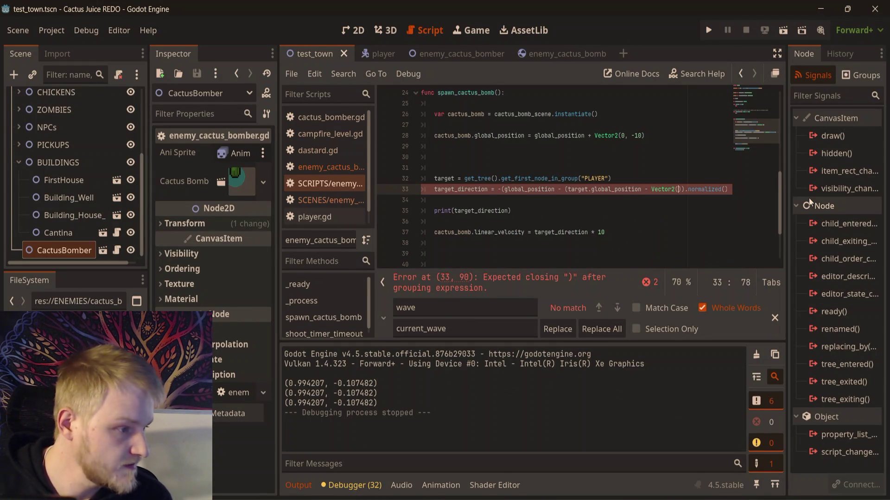
type("0,")
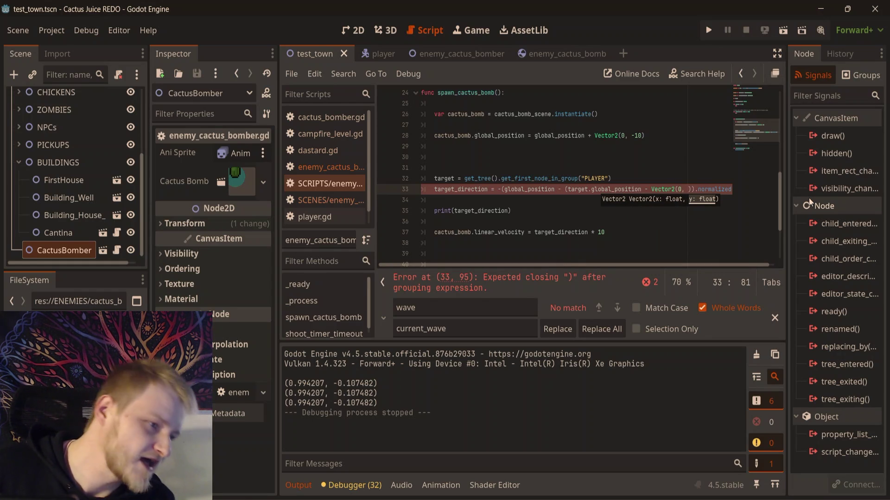
key("Left")
key("Left")
key("Left")
key("Left")
key("Left")
key("Left")
key("BackSpace")
type("+")
key("Right")
key("Right")
key("Right")
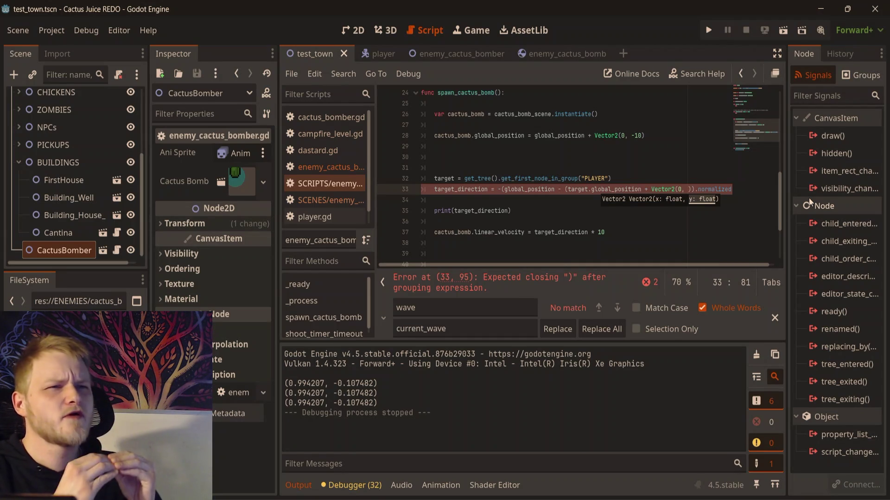
type("5")
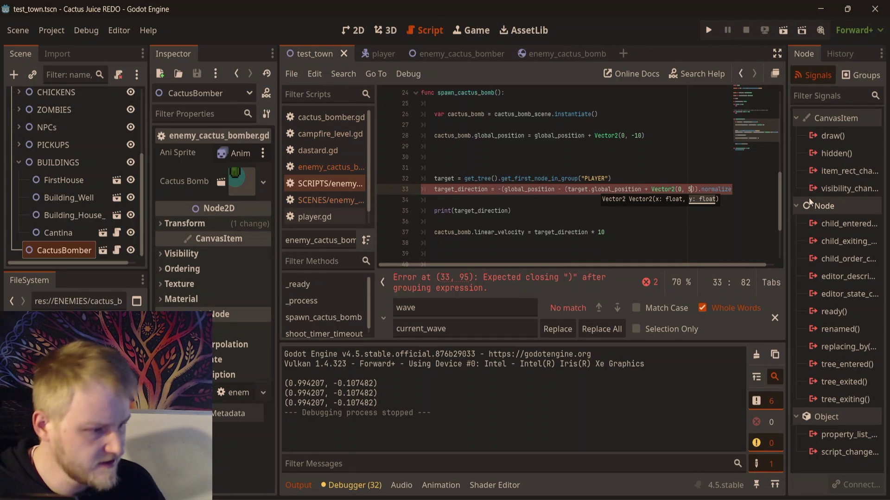
- Replace '-(' with '(' before global_position and close the parenthesis after Vector2(0, 5)
left_click(724, 172)
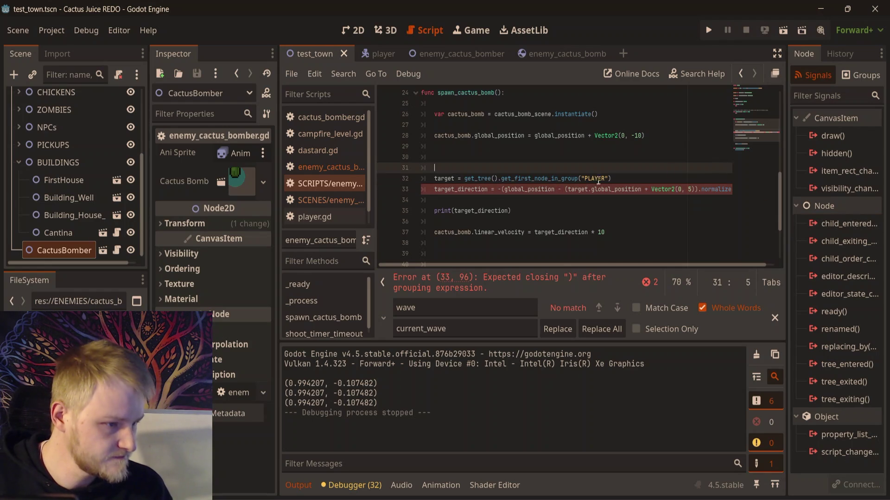
left_click(543, 190)
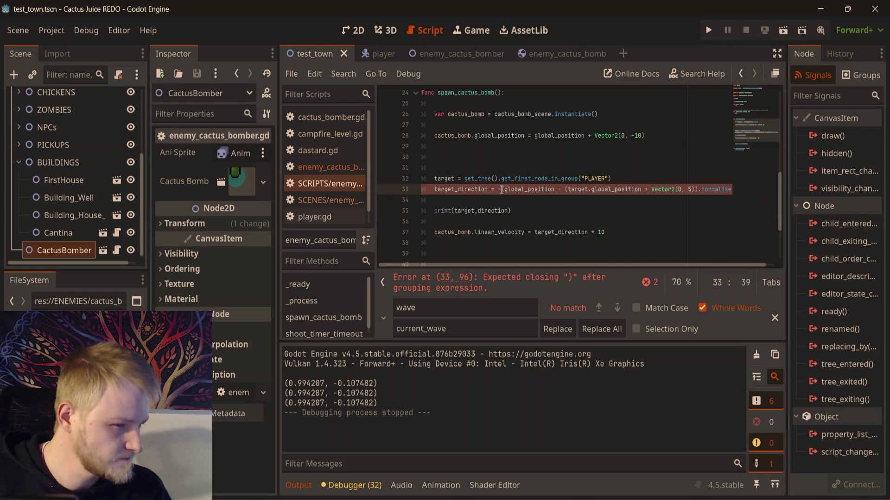
left_click(505, 189)
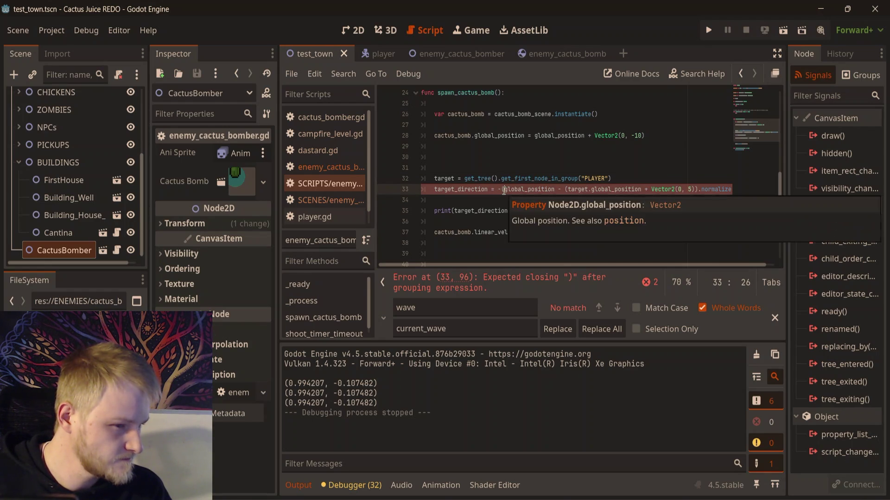
key("BackSpace")
key("BackSpace")
type("(")
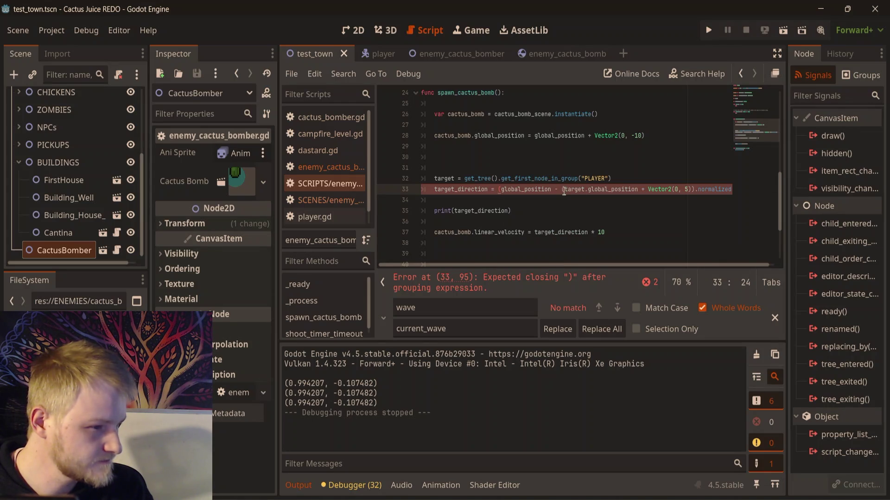
left_click(691, 190)
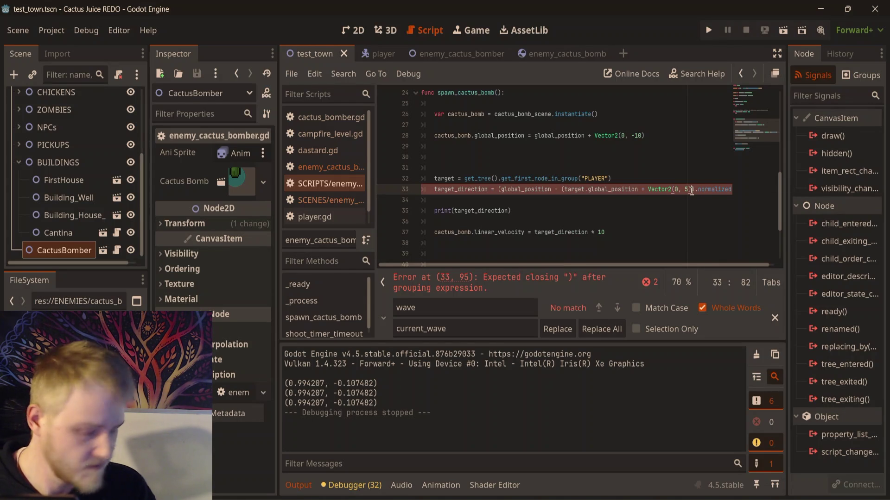
type(")")
left_click_drag(666, 265, 686, 265)
left_click(635, 190)
key("End")
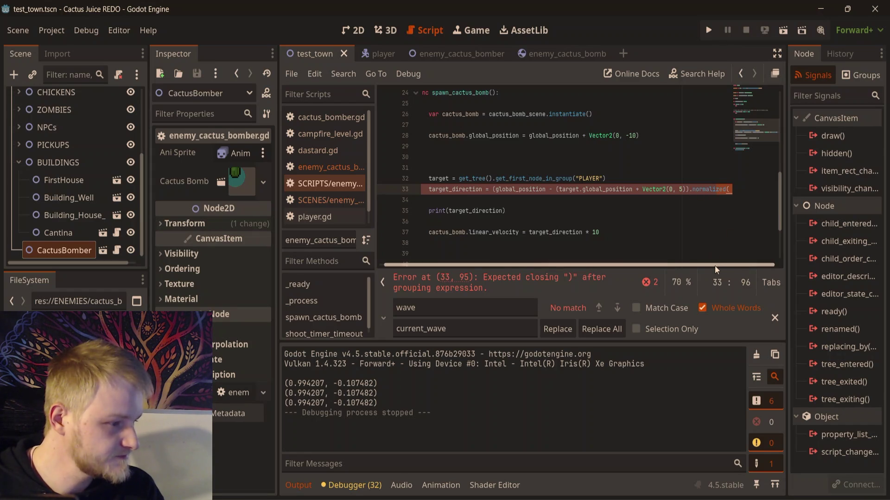
left_click(728, 200)
left_click(728, 189)
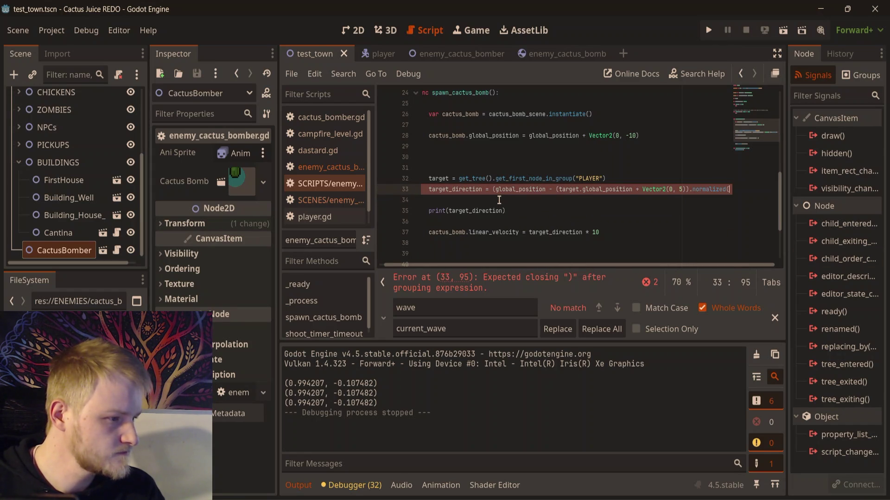
key("ctrl+z")
key("ctrl+y")
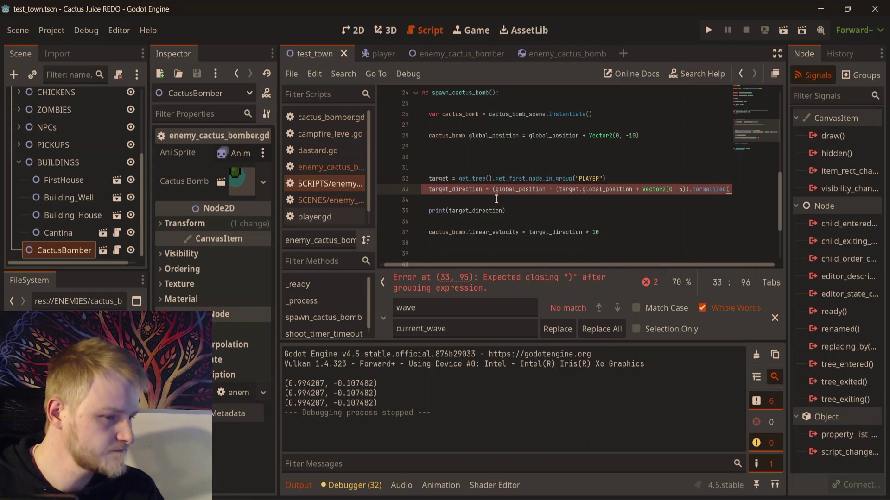
key("Left")
key("Left")
key("Left")
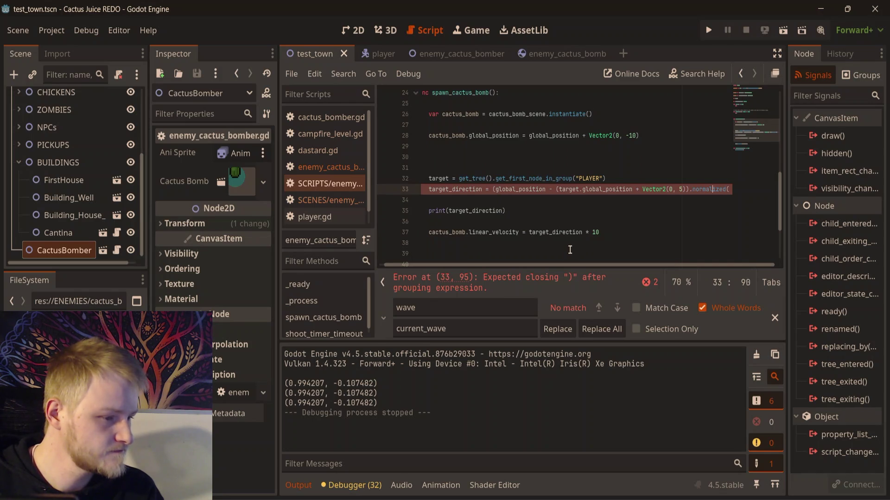
scroll(580, 268, "left", 1)
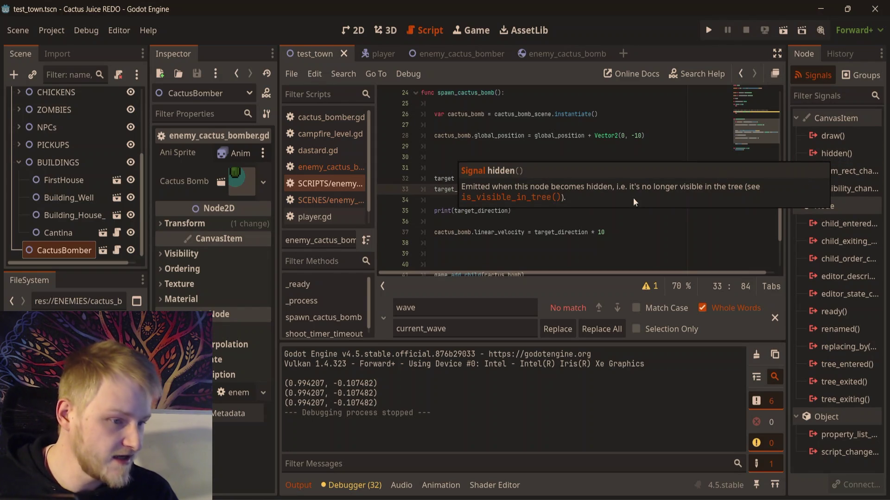
- Delete the extra blank line after the linear_velocity line and switch to the enemy_cactus_bomb scene
left_click(593, 154)
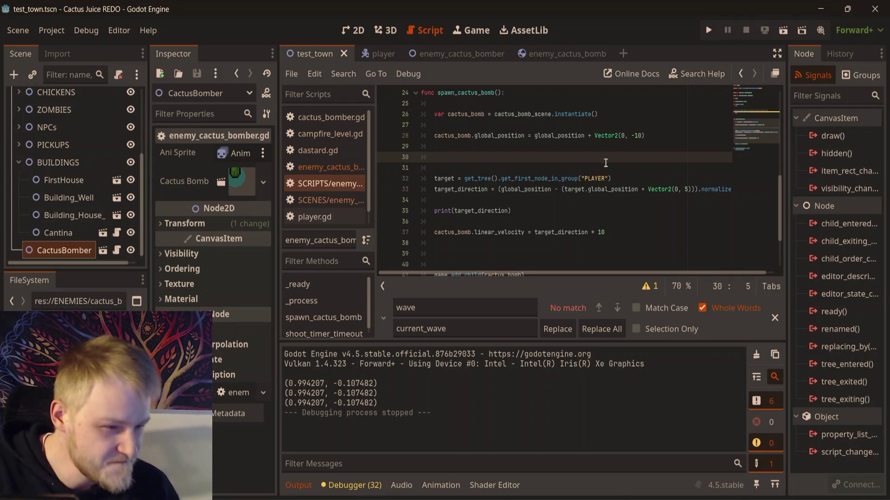
left_click(625, 230)
scroll(637, 216, "down", 2)
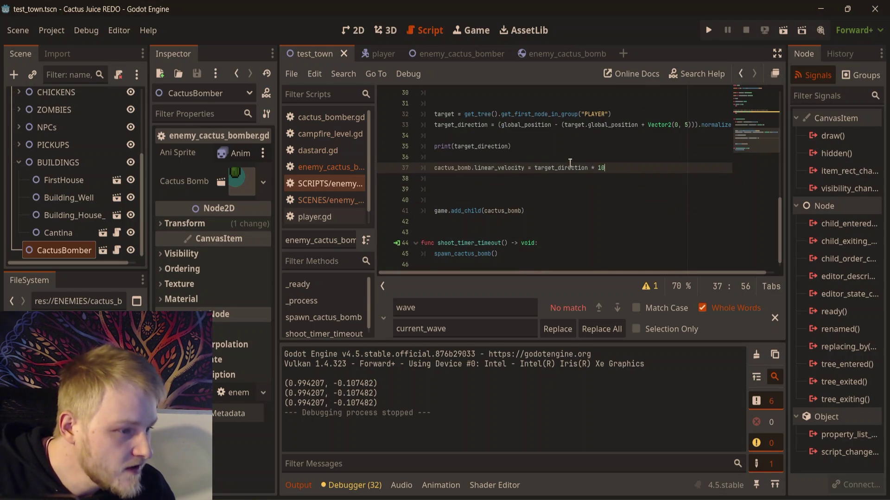
key("Return")
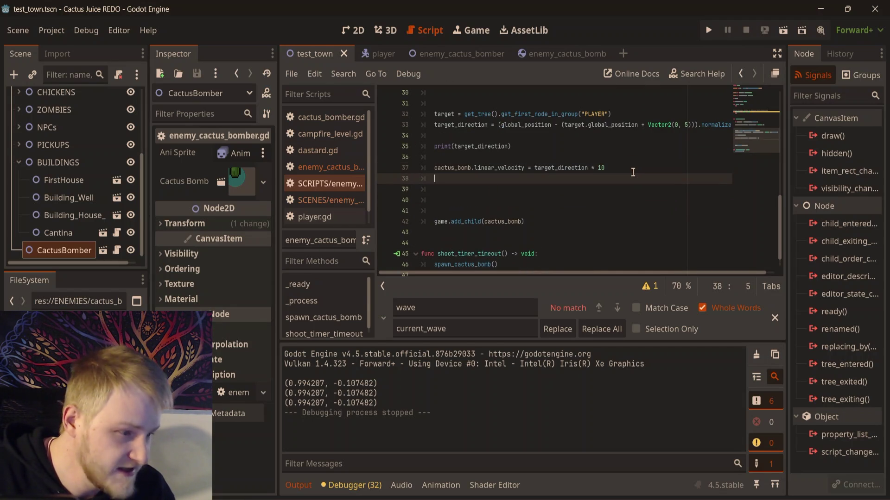
key("Down")
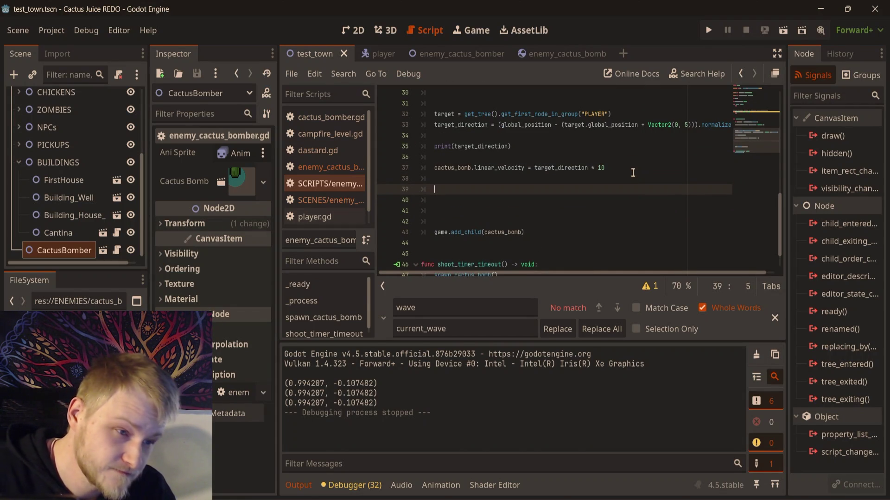
key("Up")
key("BackSpace")
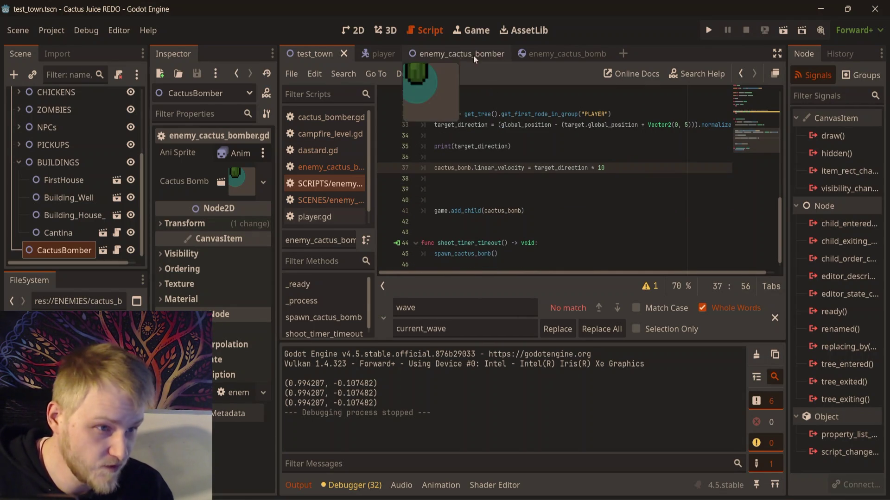
left_click(572, 56)
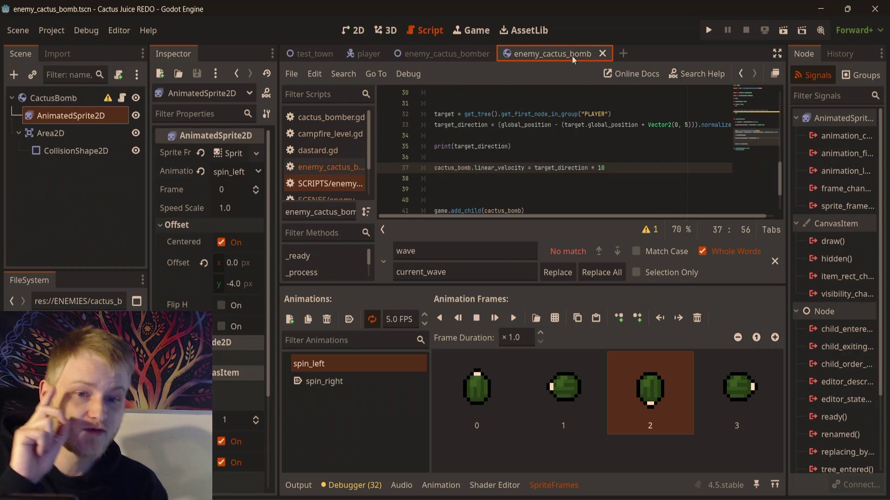
- Open CactusBomb's script and replace the pass line in _ready with 'linear'
left_click(123, 99)
left_click_drag(546, 149, 433, 151)
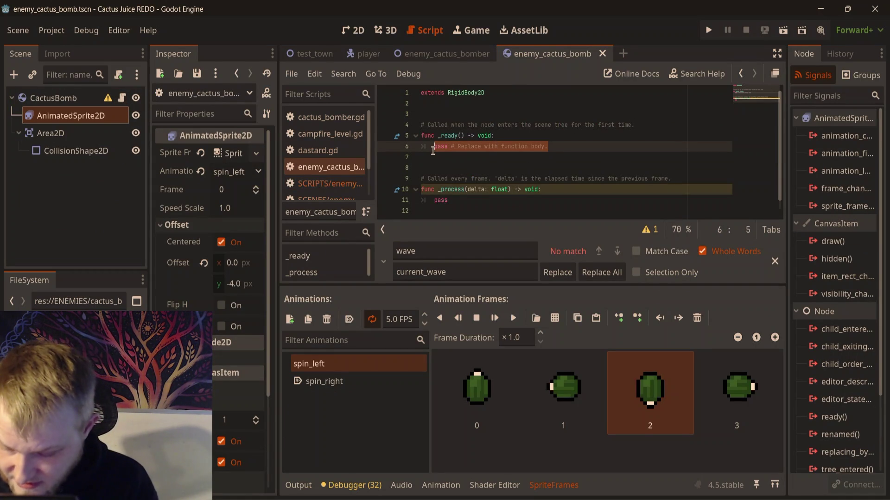
type("lib")
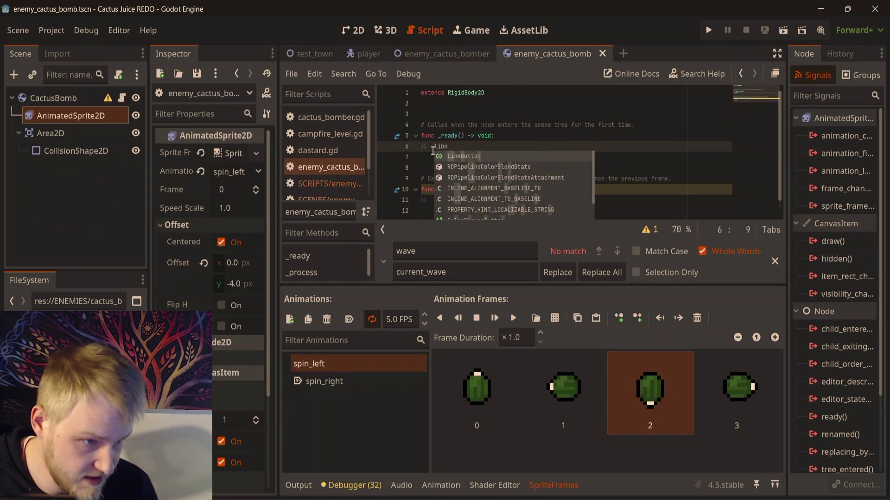
key("BackSpace")
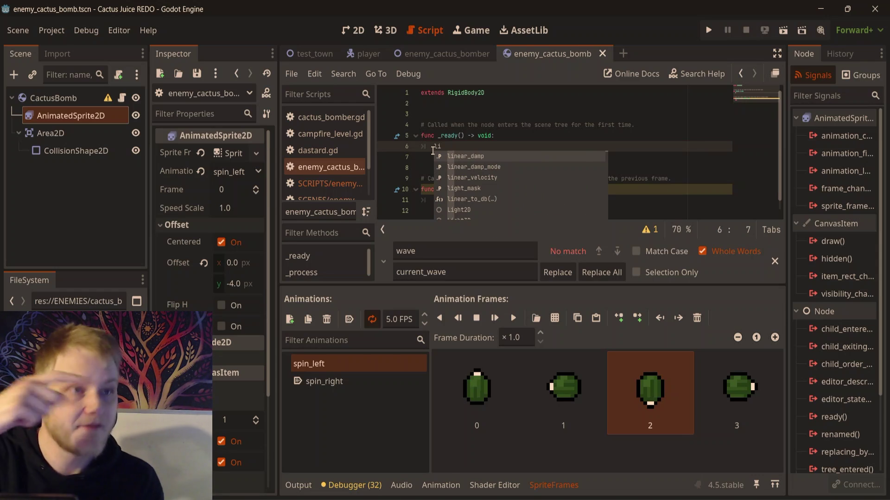
type("near")
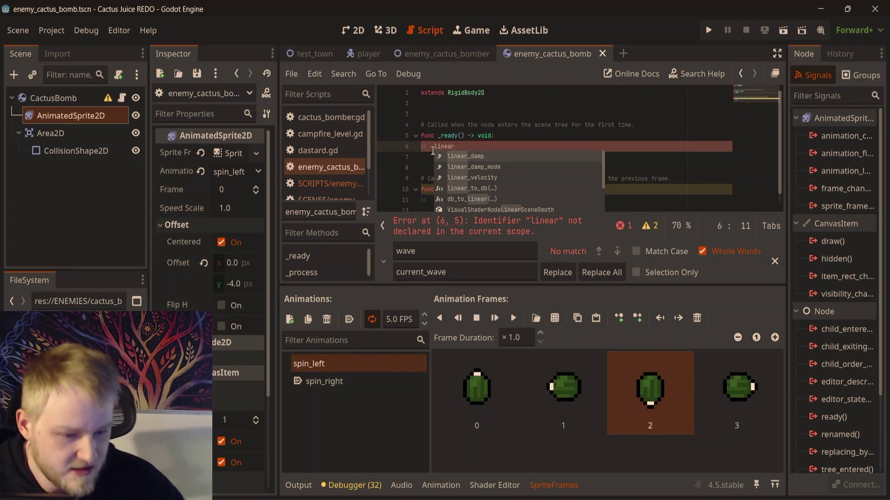
- Complete line 6 of the bomb's _ready to read 'linear_velocity ='
left_click(697, 129)
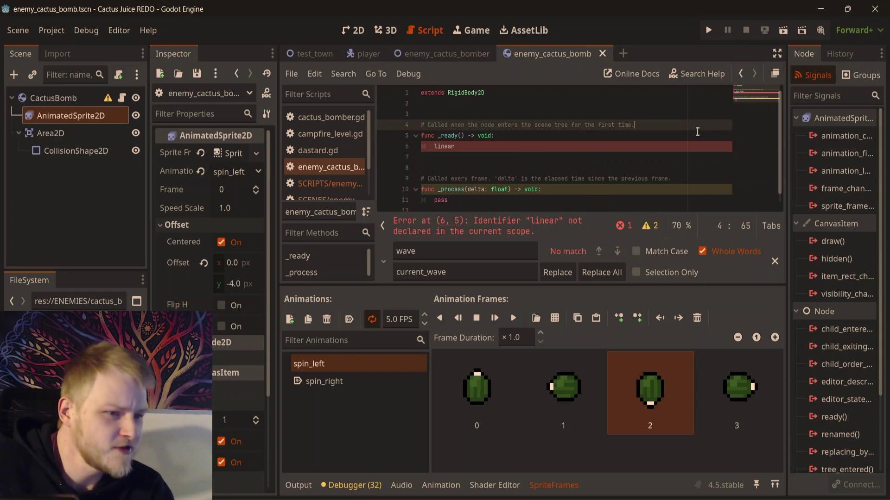
left_click(548, 154)
left_click(530, 148)
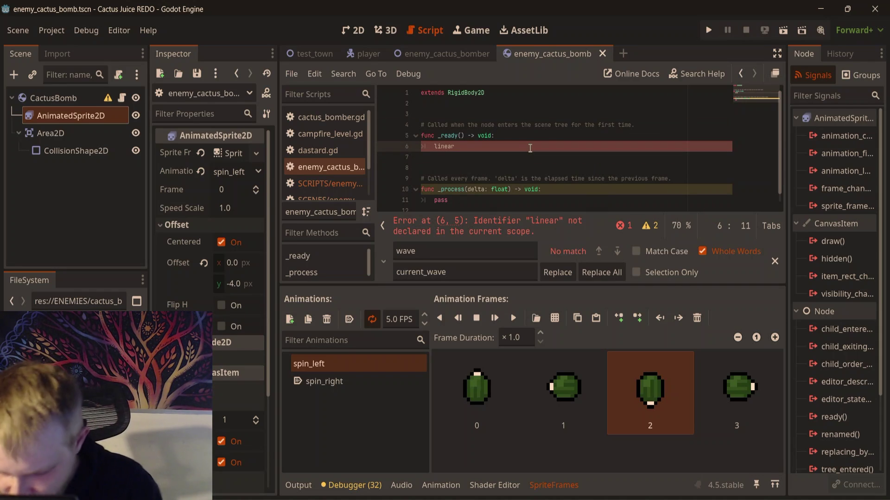
type("_ve")
type("o")
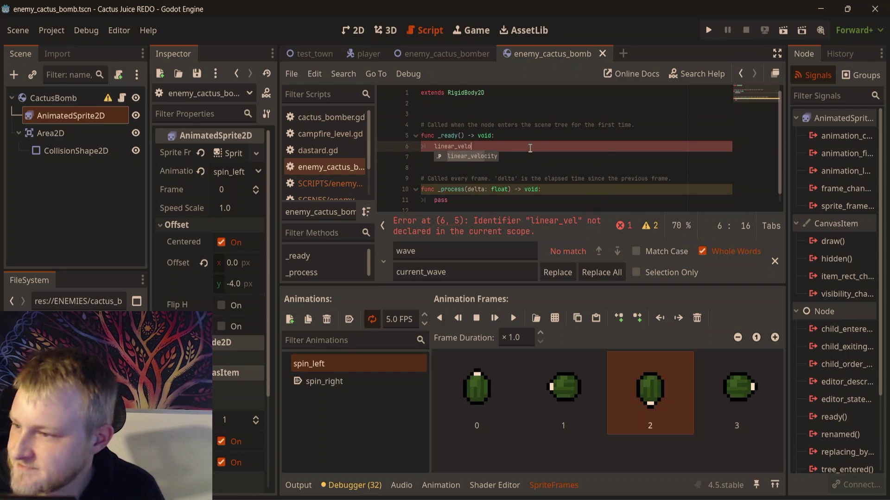
type("city")
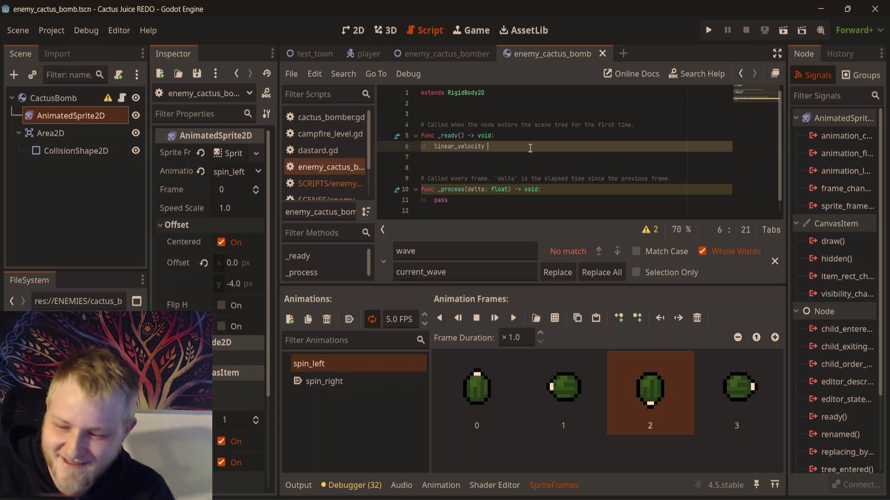
type("=")
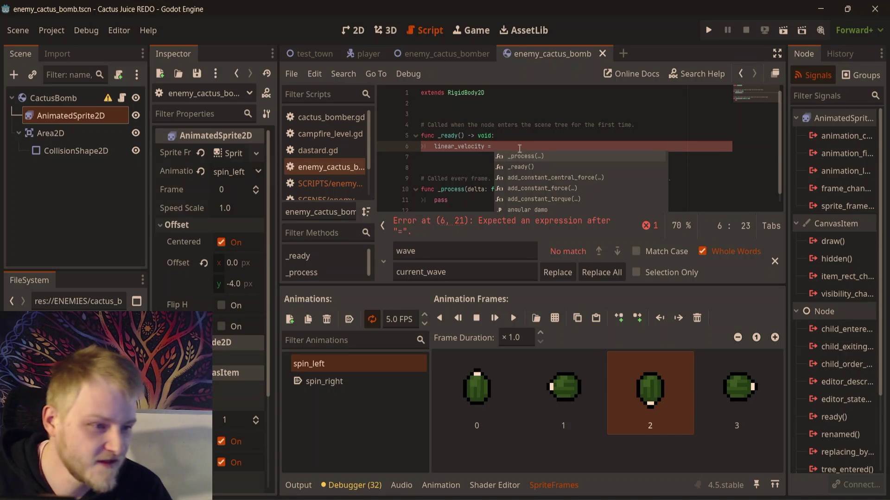
left_click(545, 137)
left_click(544, 149)
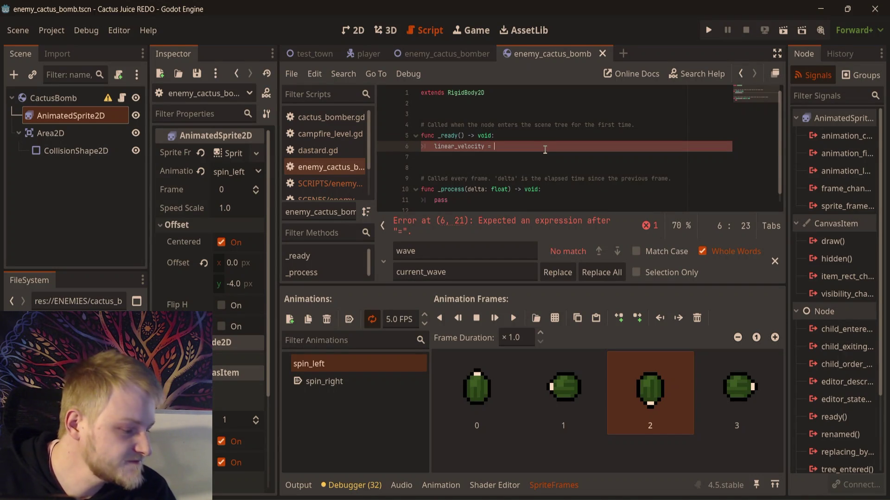
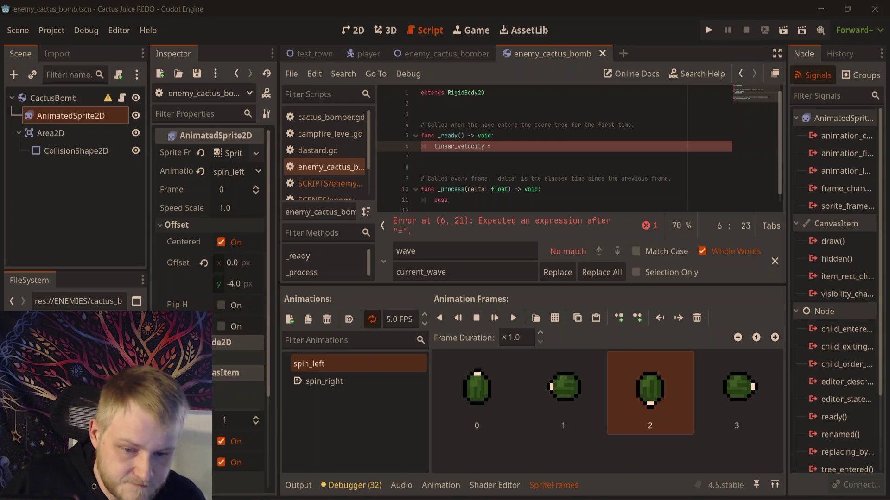
- Open cactus_bomb.gd and read through its _ready, _process and needle_spawn code
left_click(121, 97)
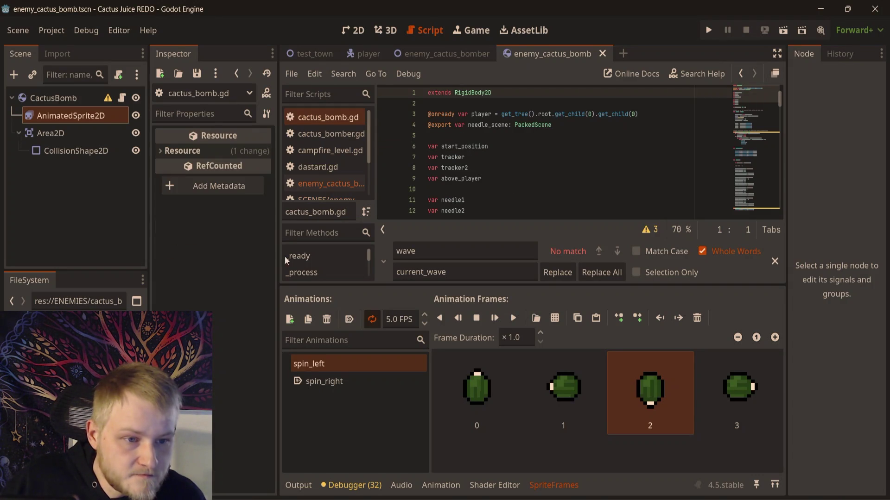
scroll(524, 200, "down", 6)
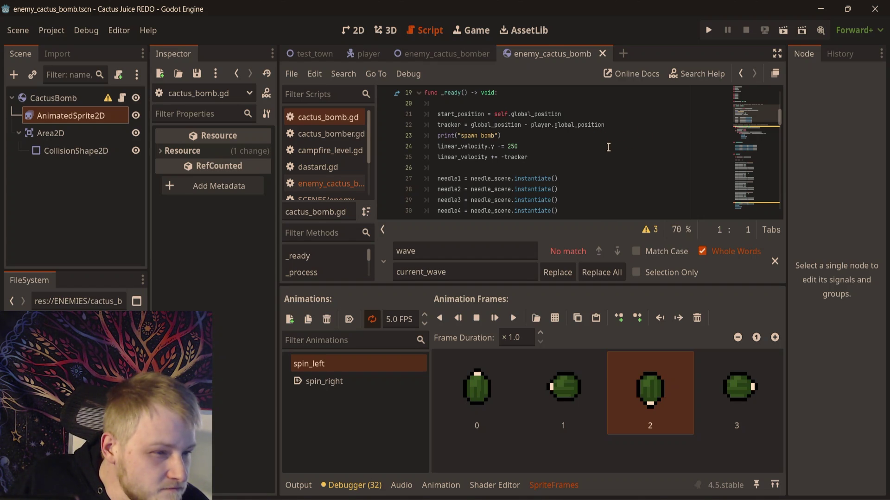
scroll(609, 147, "down", 3)
scroll(608, 147, "up", 4)
scroll(608, 147, "down", 2)
scroll(609, 147, "down", 2)
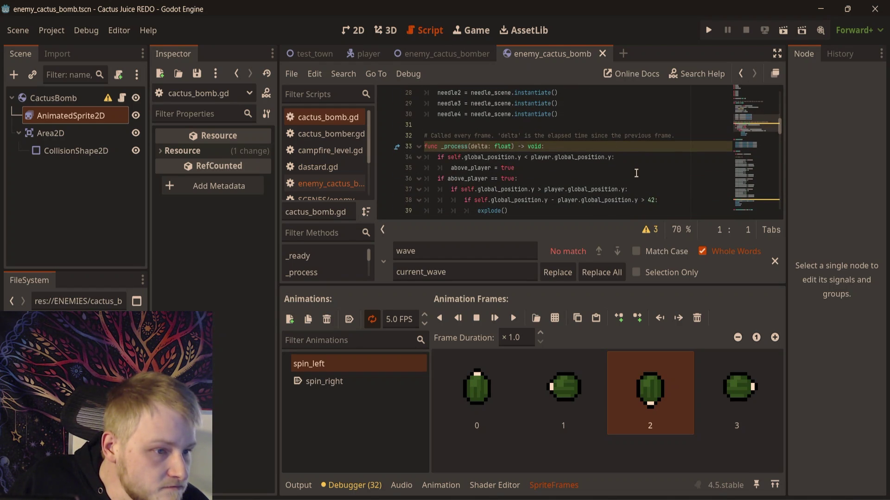
scroll(638, 143, "down", 1)
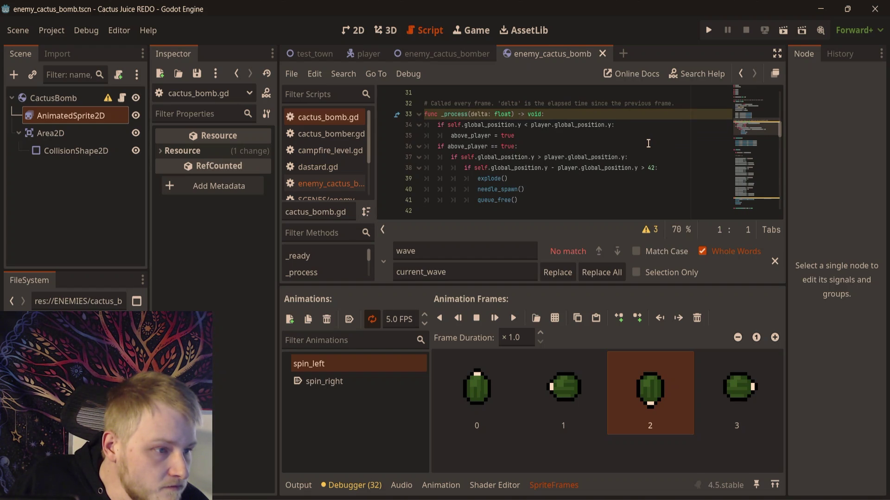
scroll(648, 143, "down", 4)
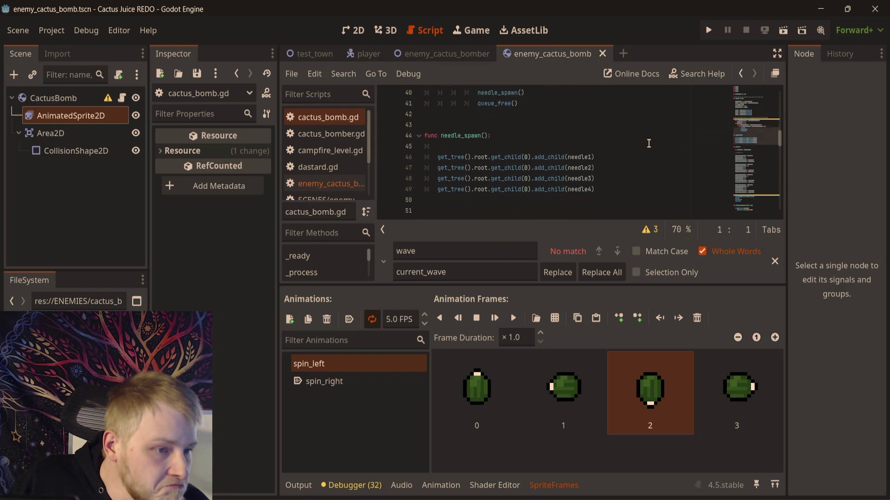
scroll(648, 148, "down", 14)
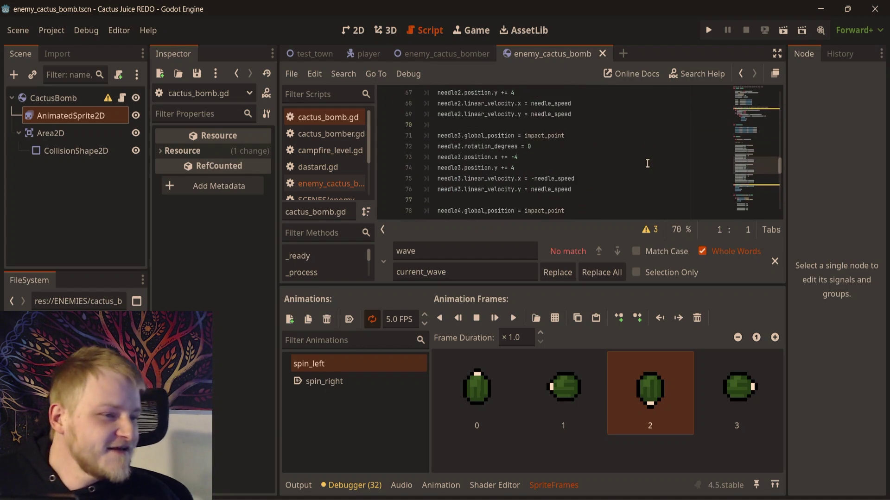
scroll(644, 159, "up", 15)
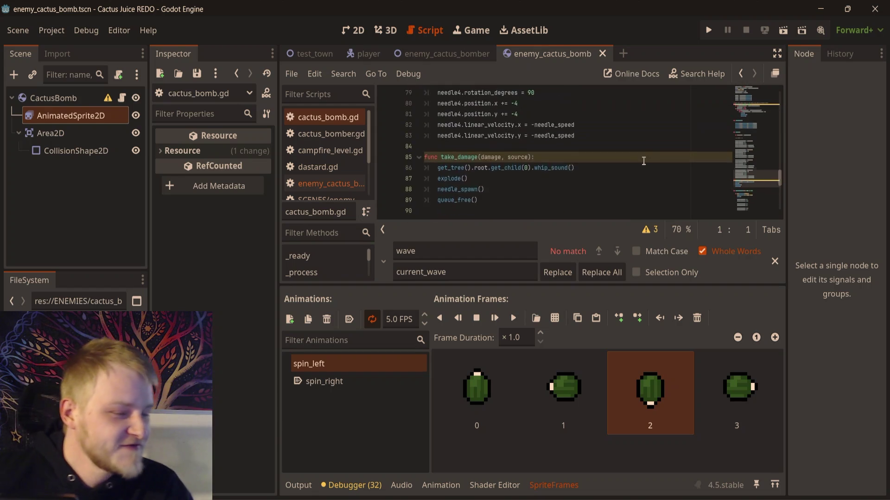
scroll(623, 146, "up", 1)
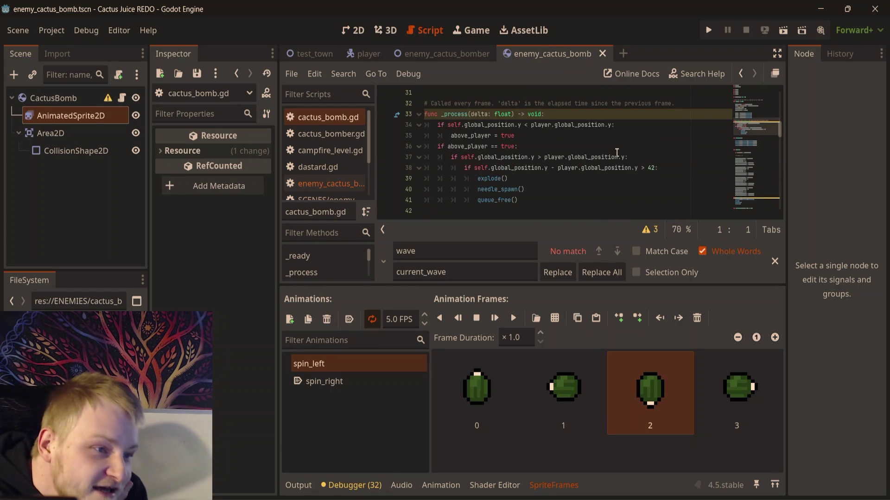
scroll(604, 160, "up", 1)
scroll(604, 161, "up", 8)
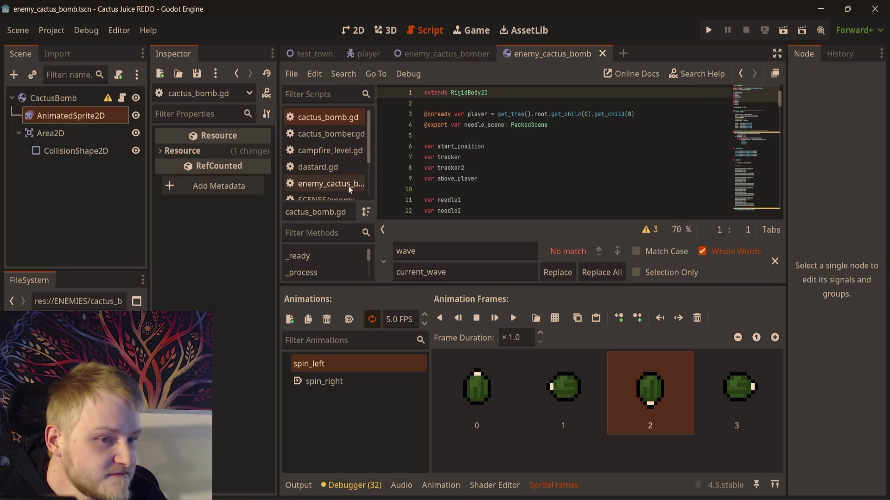
- Close cactus_bomb.gd and cactus_bomber.gd, then reopen CactusBomb's script at line 6
middle_click(338, 117)
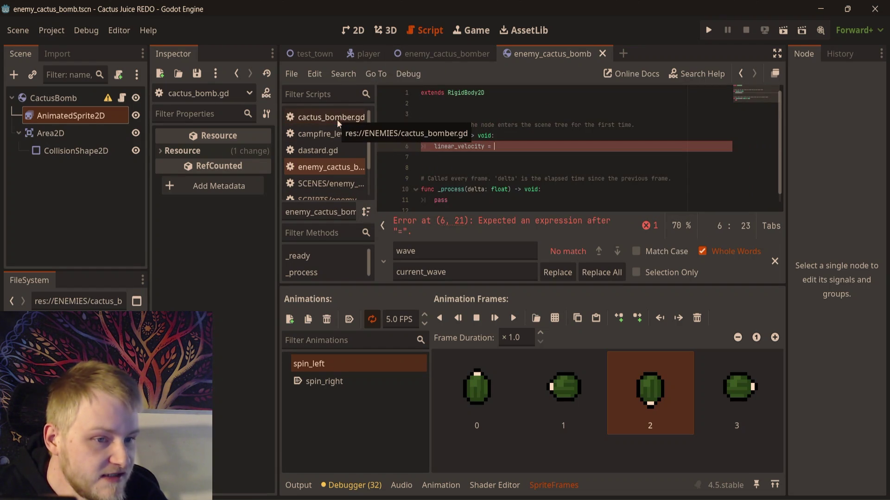
middle_click(337, 120)
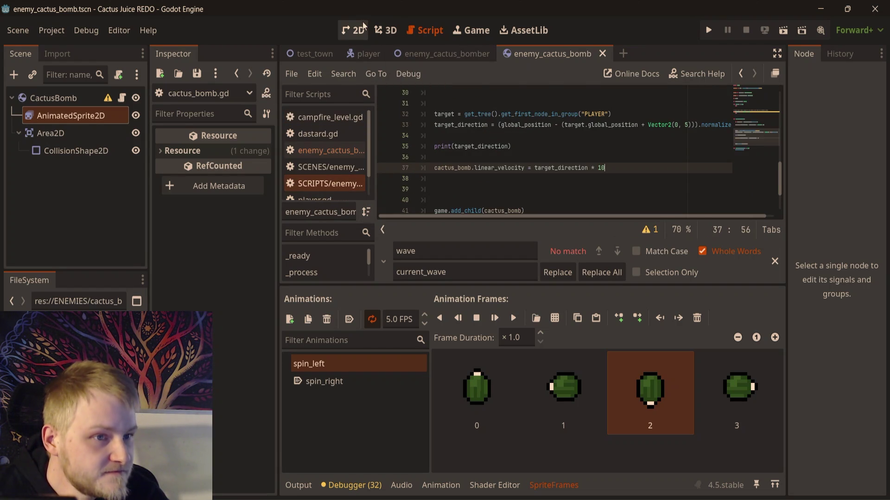
left_click(364, 28)
scroll(552, 158, "down", 5)
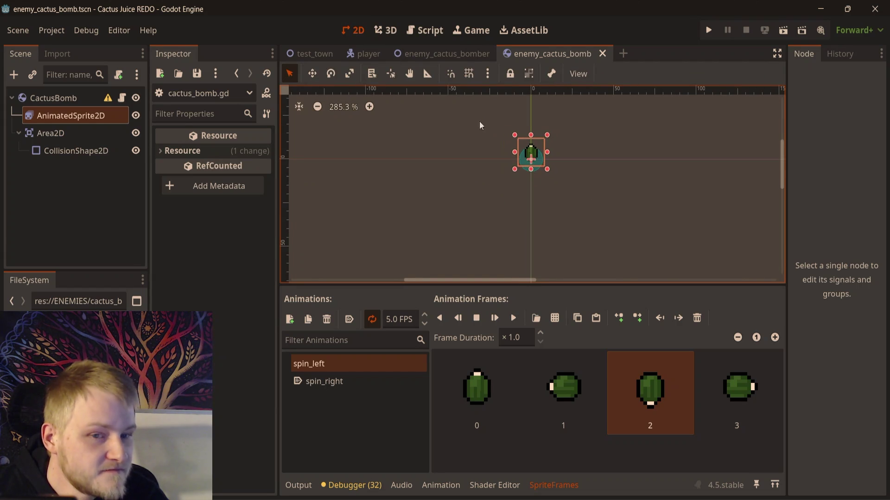
left_click(51, 134)
left_click(56, 99)
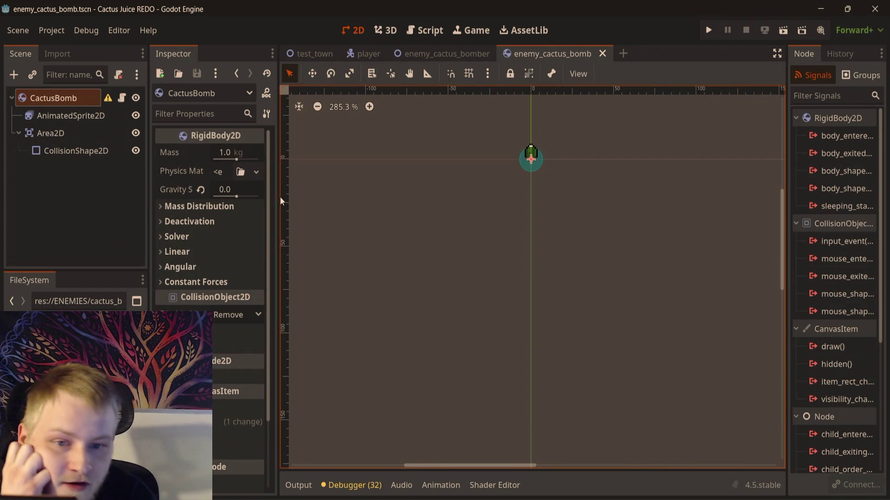
left_click(120, 99)
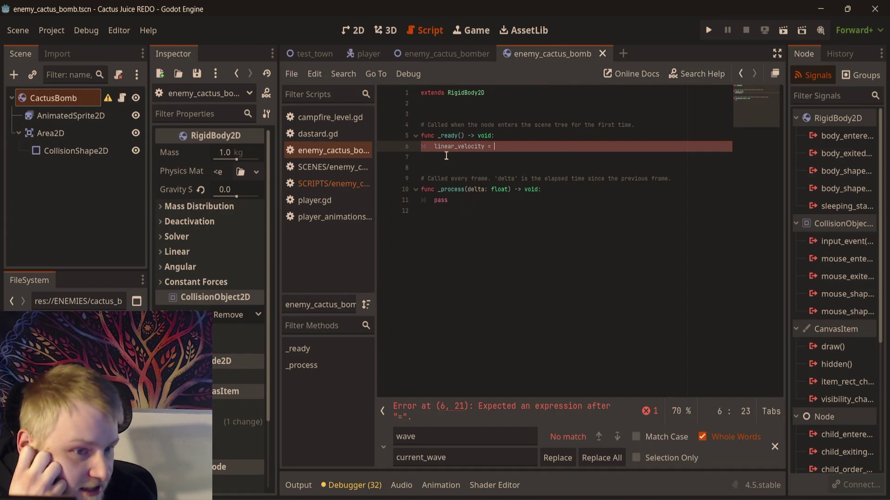
left_click(423, 136)
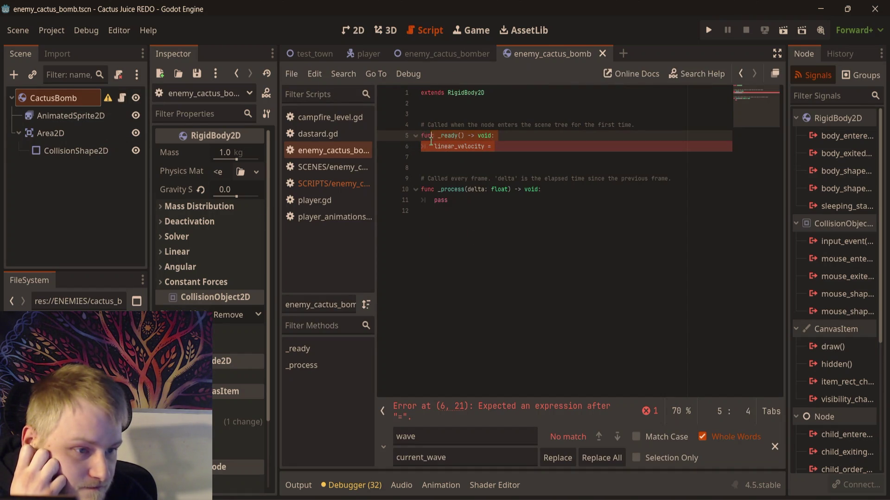
left_click(432, 144)
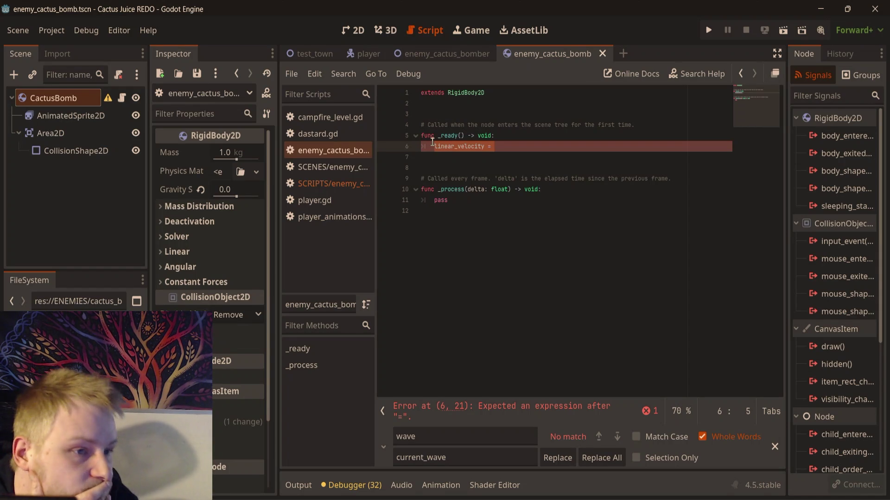
- Replace the unfinished linear_velocity line on line 6 with pass
left_click(534, 147)
key("BackSpace")
key("BackSpace")
key("BackSpace")
key("BackSpace")
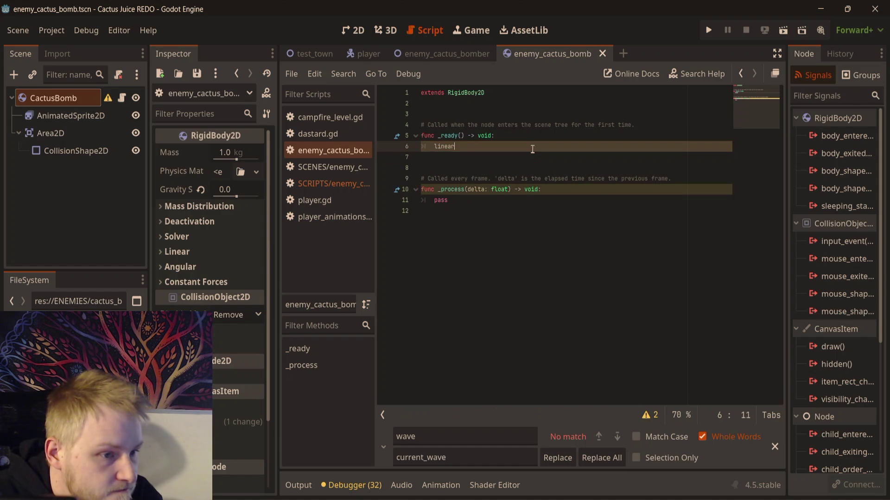
type("asss")
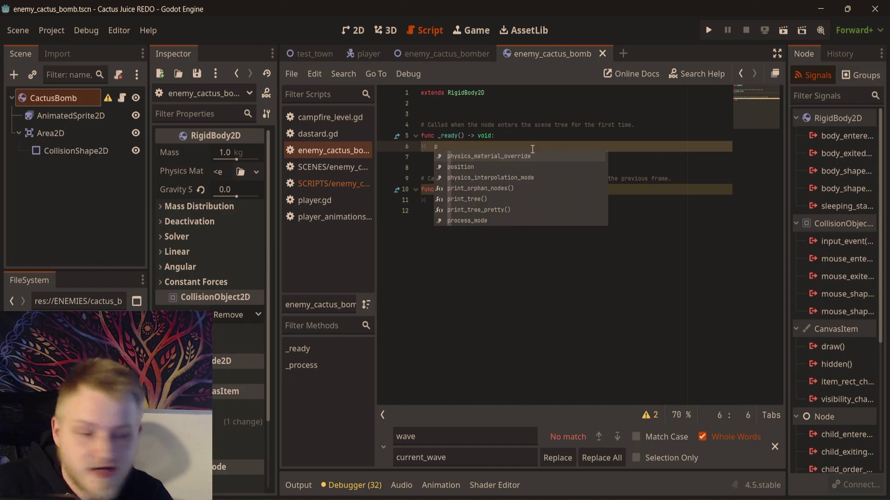
key("BackSpace")
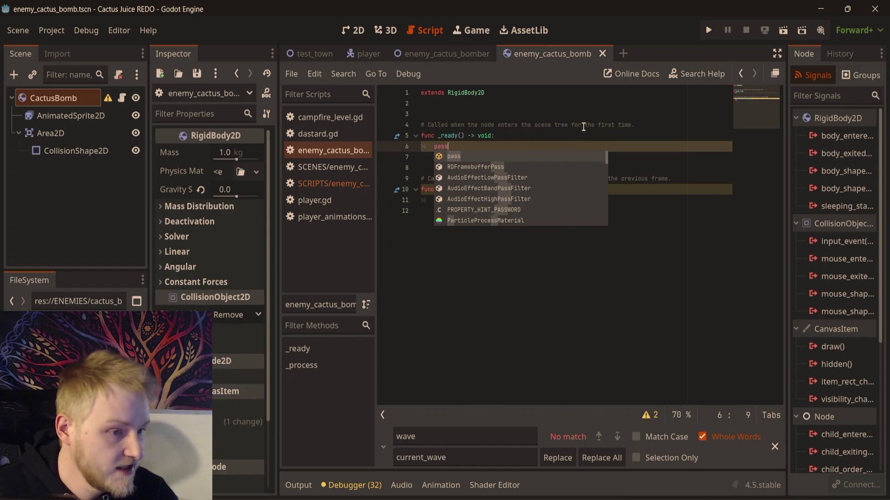
left_click(605, 118)
- Review the linear_velocity assignment in the enemy_cactus_bomber script
left_click(436, 54)
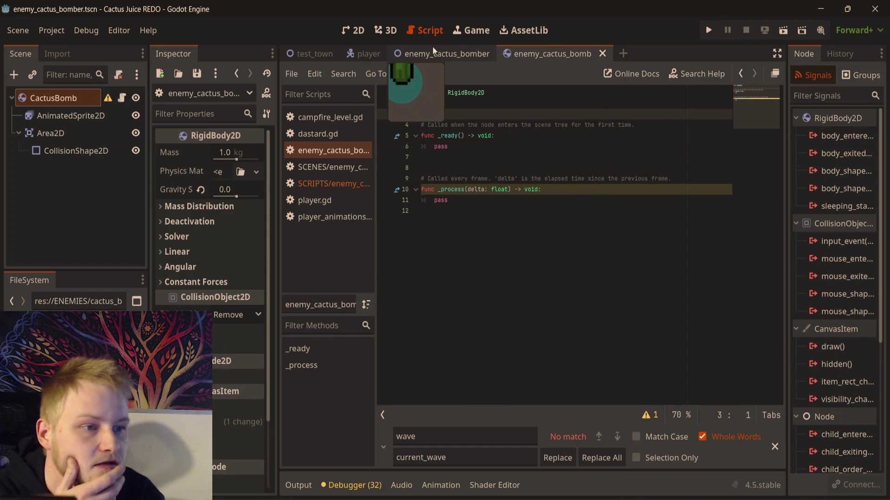
left_click(352, 32)
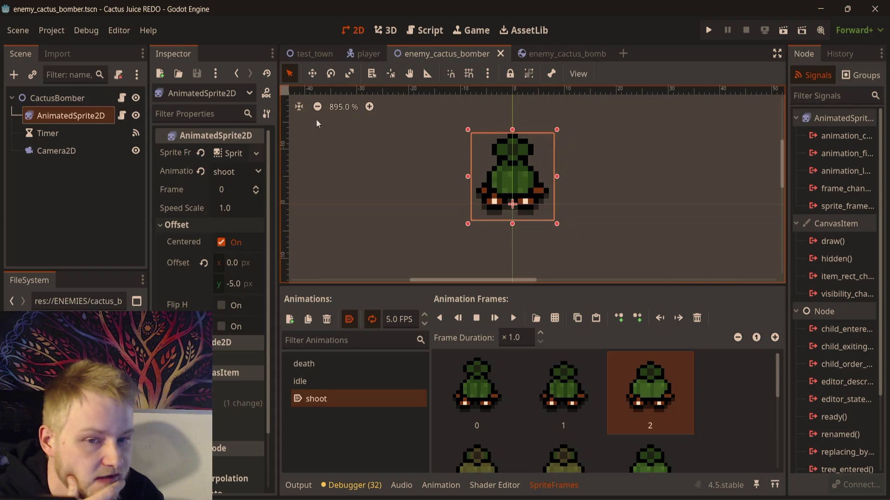
key("ctrl+F3")
scroll(462, 186, "down", 3)
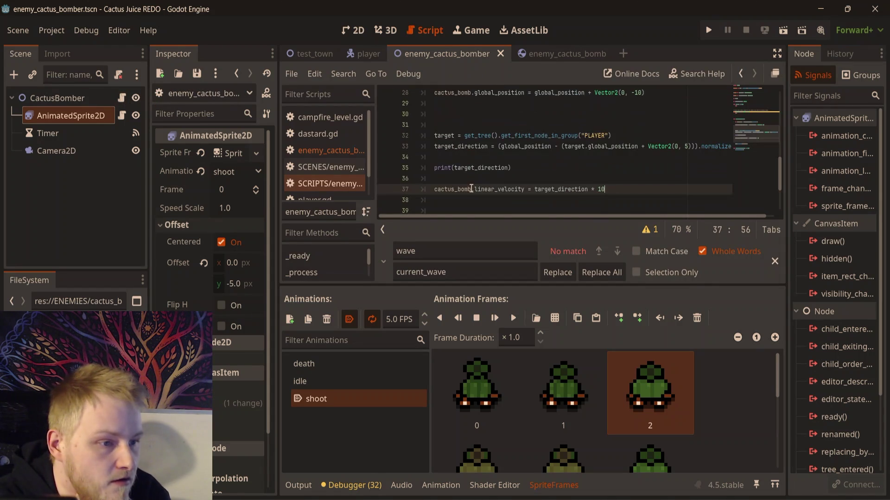
scroll(477, 174, "down", 2, "ctrl")
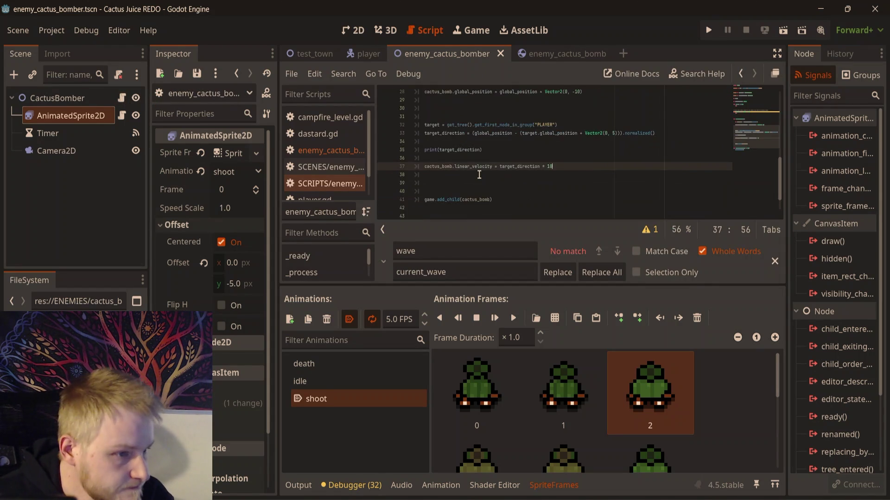
scroll(478, 175, "up", 1)
scroll(479, 175, "up", 1, "ctrl")
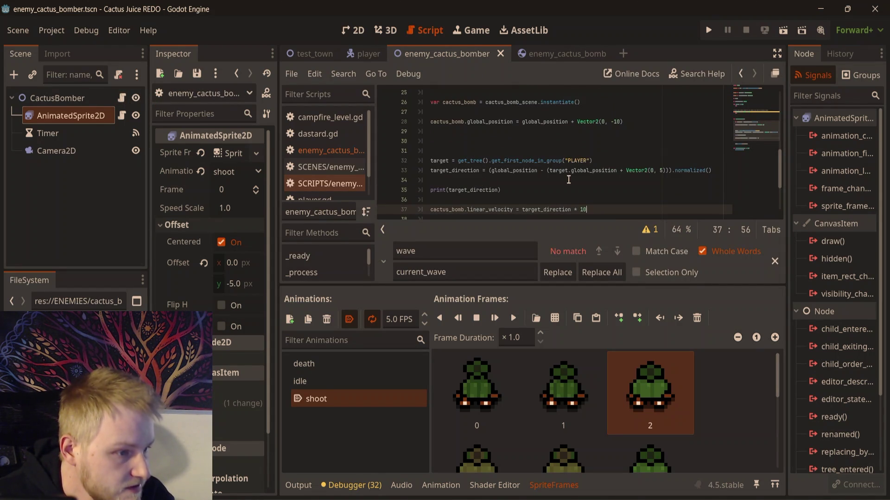
scroll(569, 179, "down", 1)
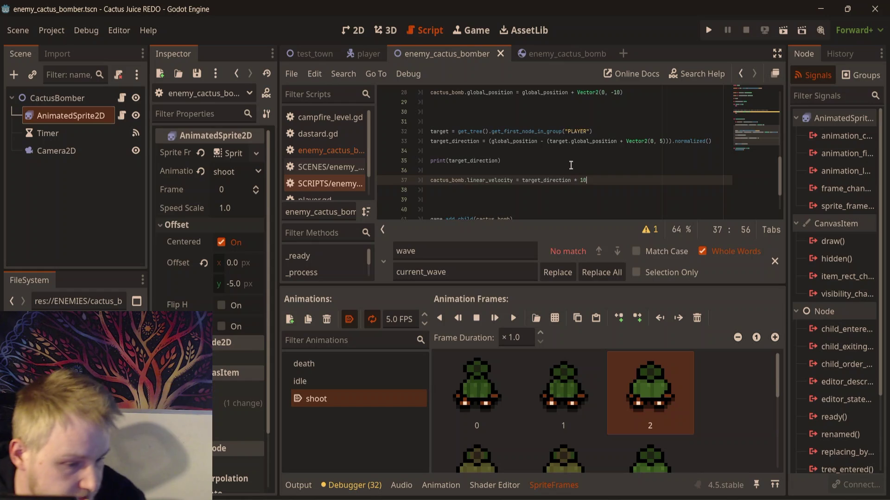
- Return to the enemy_cactus_bomb scene and centre the cactus bomb in the 2D view
left_click(582, 56)
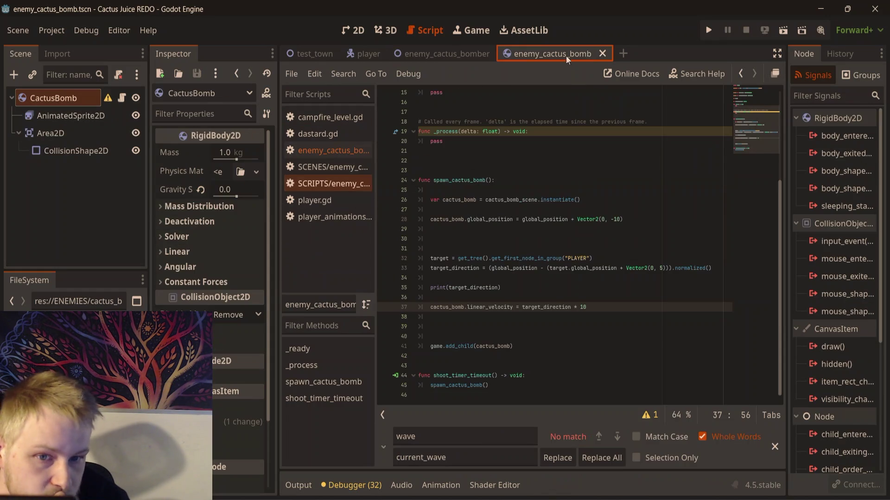
left_click(356, 31)
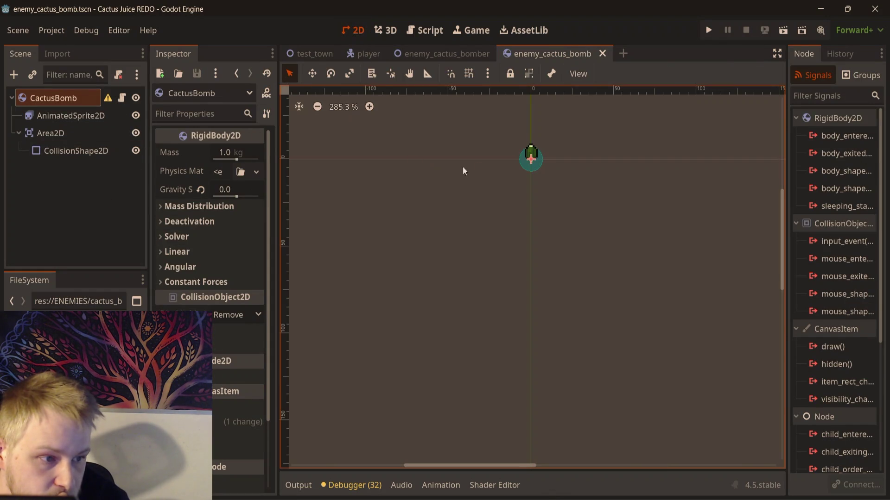
left_click_drag(471, 200, 406, 270)
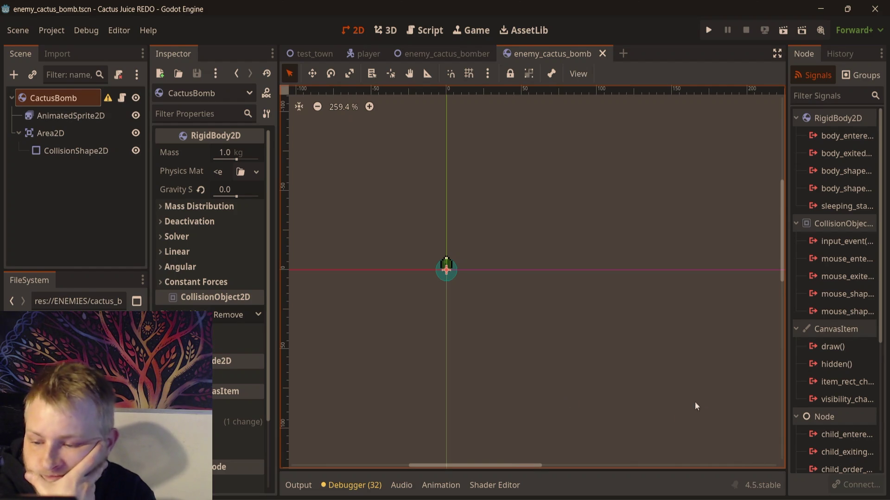
left_click(436, 33)
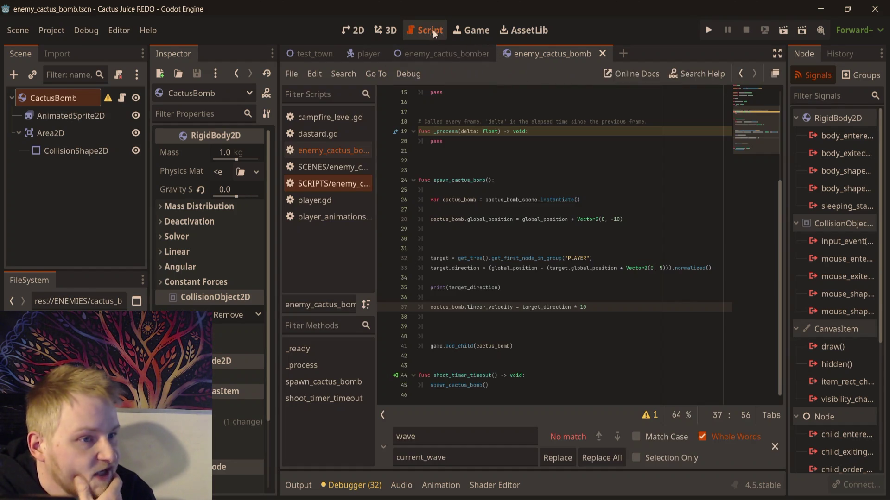
- Delete the blank line after ani_sprite between the bomber's exported variables
left_click(353, 30)
left_click(451, 55)
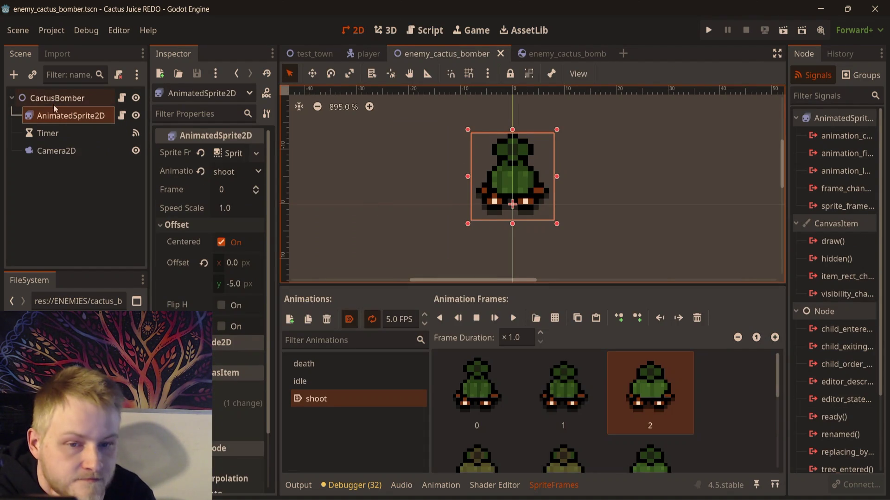
left_click(121, 98)
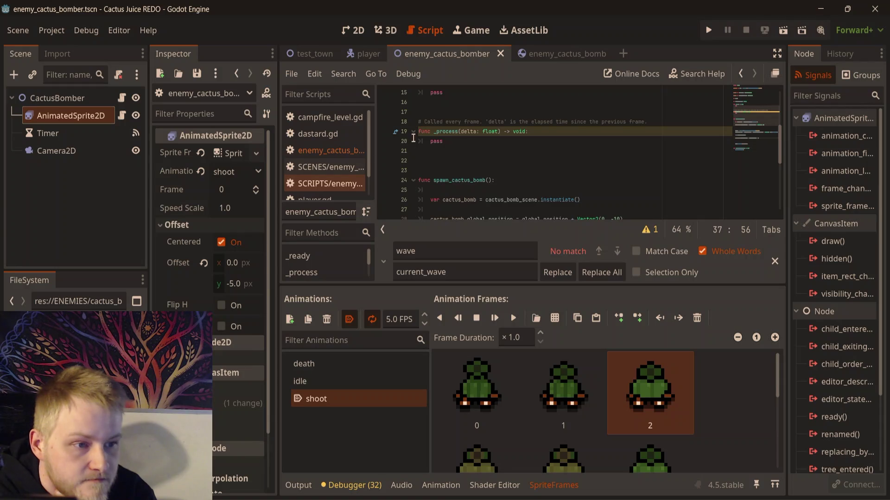
scroll(525, 170, "up", 4)
scroll(524, 170, "up", 1)
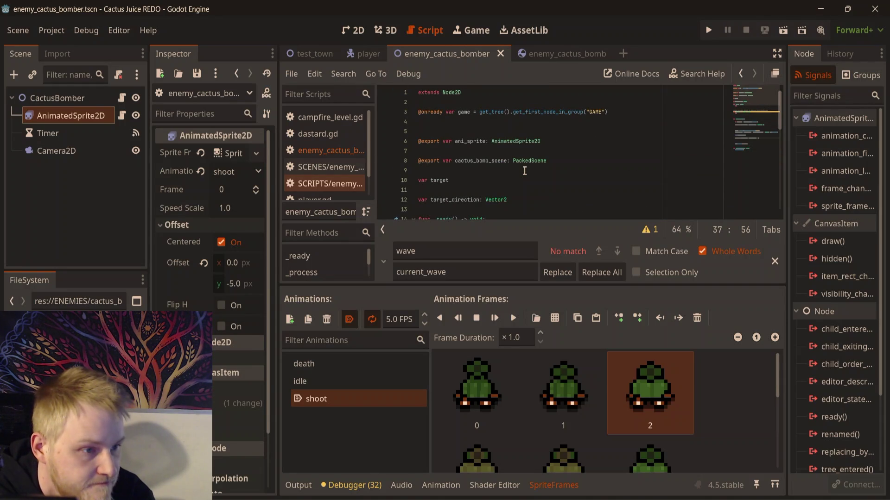
left_click(522, 153)
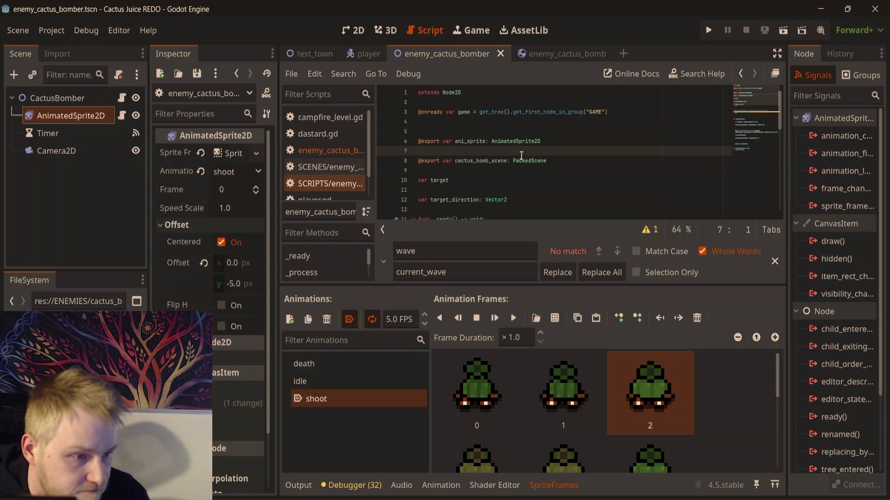
key("BackSpace")
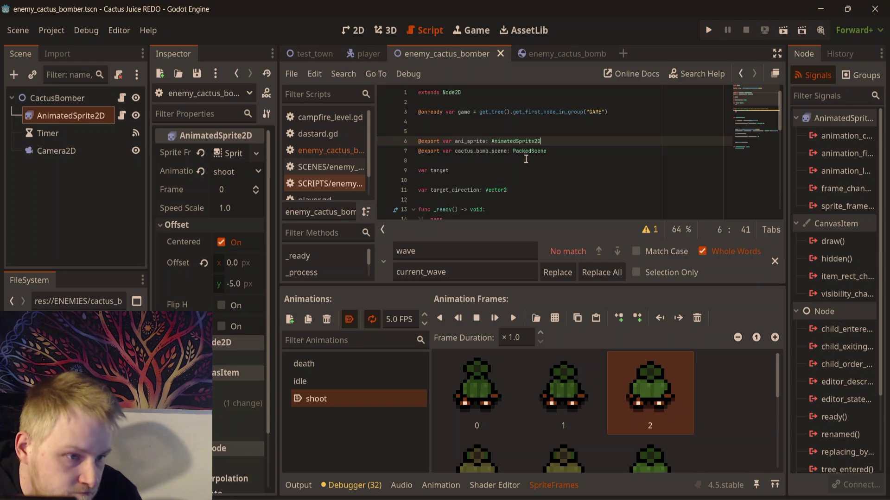
- Review spawn_cactus_bomb around lines 29–30, then go to the enemy_cactus_bomb scene
scroll(526, 162, "down", 1)
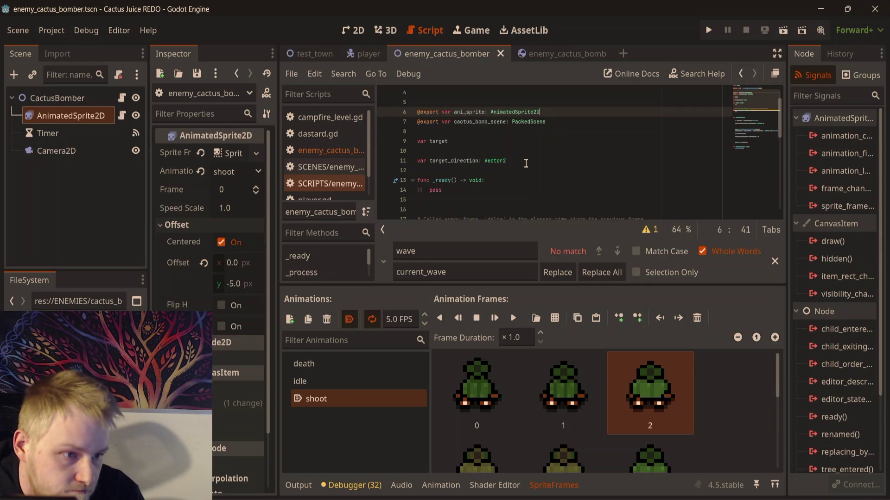
scroll(525, 163, "down", 3)
scroll(526, 163, "down", 3)
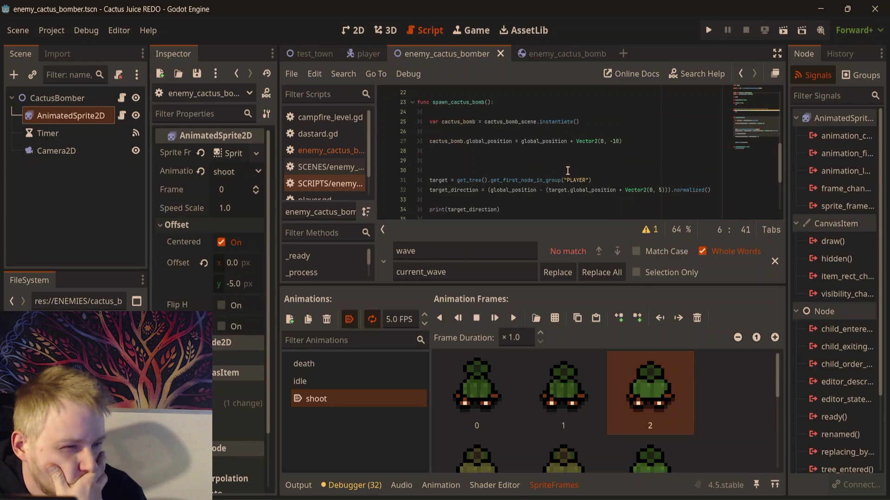
left_click(567, 171)
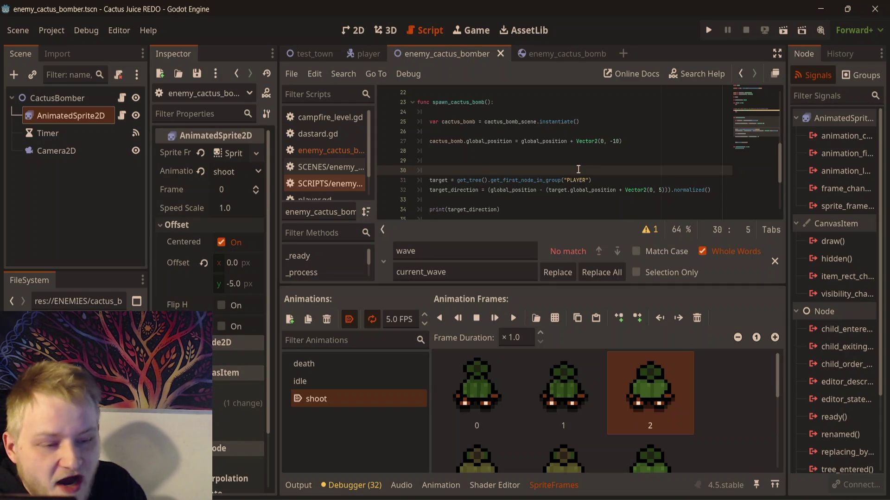
left_click(644, 163)
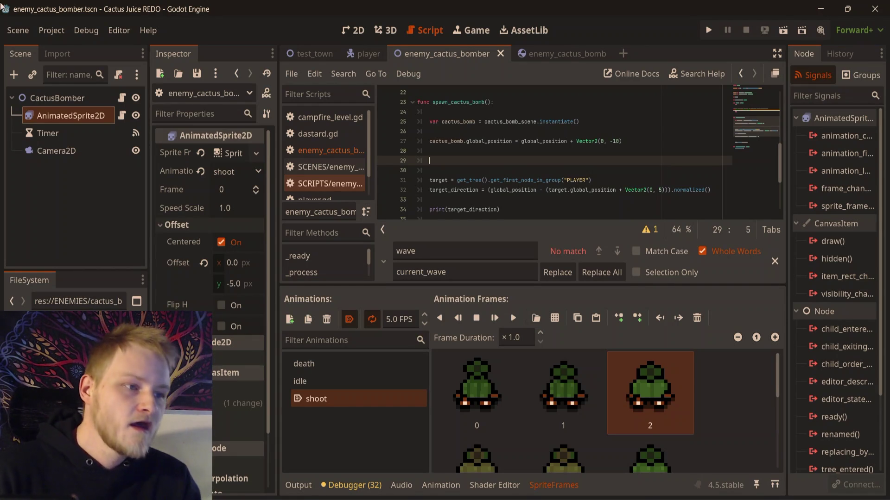
left_click(570, 57)
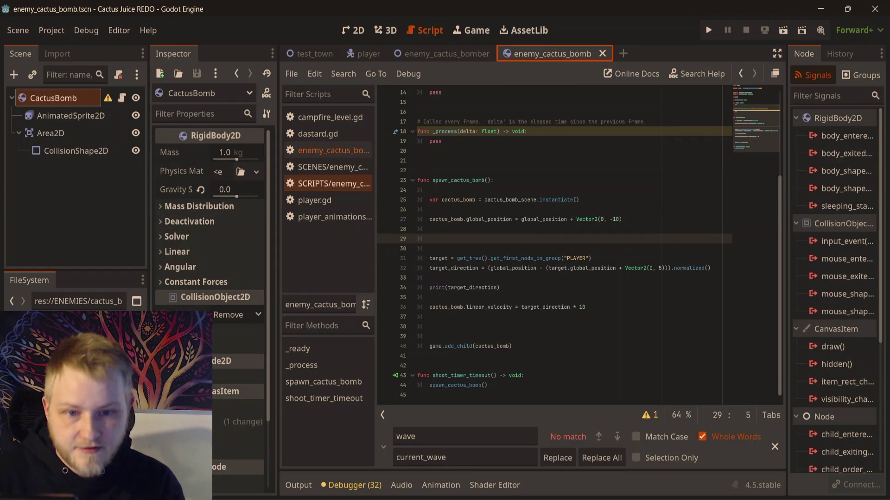
- Add an AnimationPlayer child to CactusBomb using the 'animat' node search
key("ctrl+a")
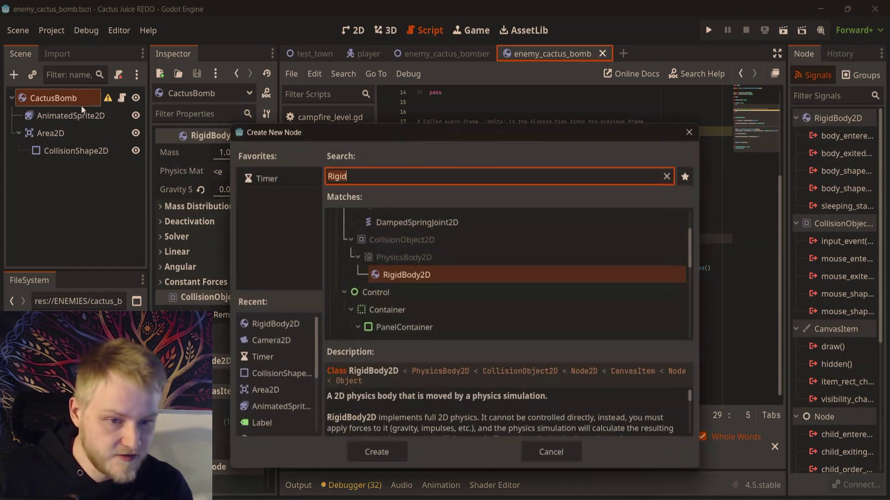
type("anim")
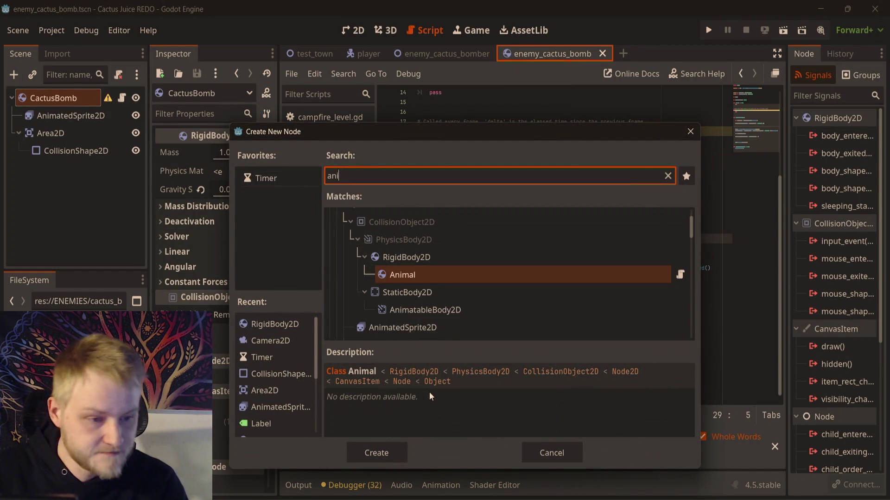
type("at")
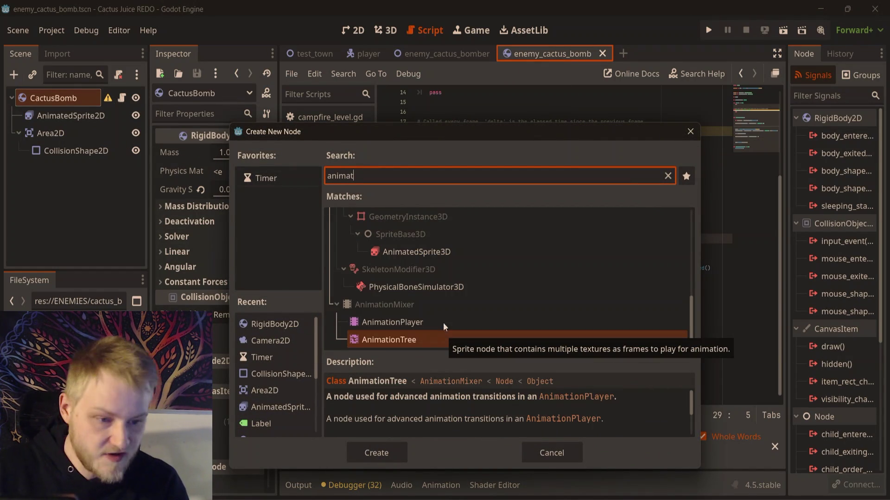
left_click(428, 324)
double_click(428, 325)
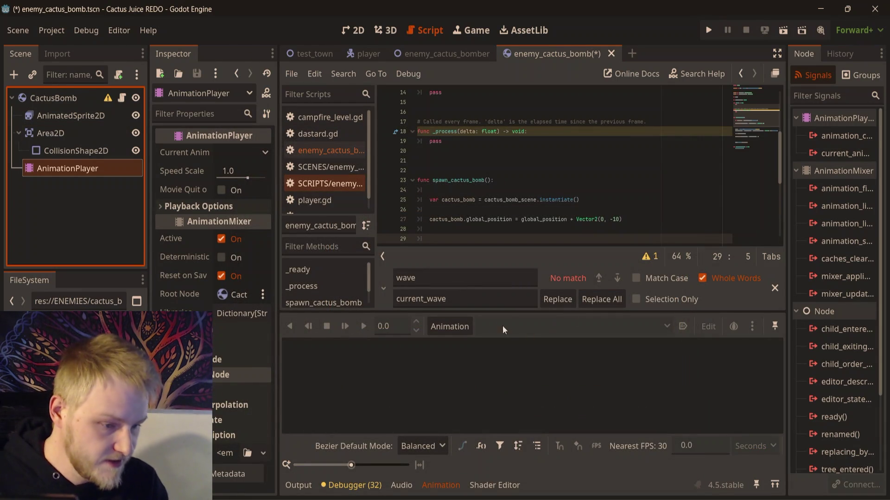
left_click(459, 333)
left_click(458, 345)
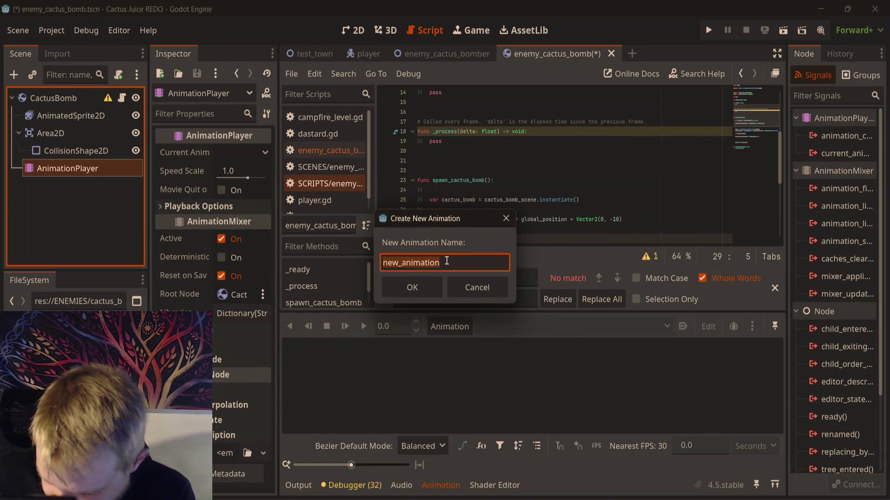
- Name the new animation 'arc', then open the cactus bomb's own script
type("arc")
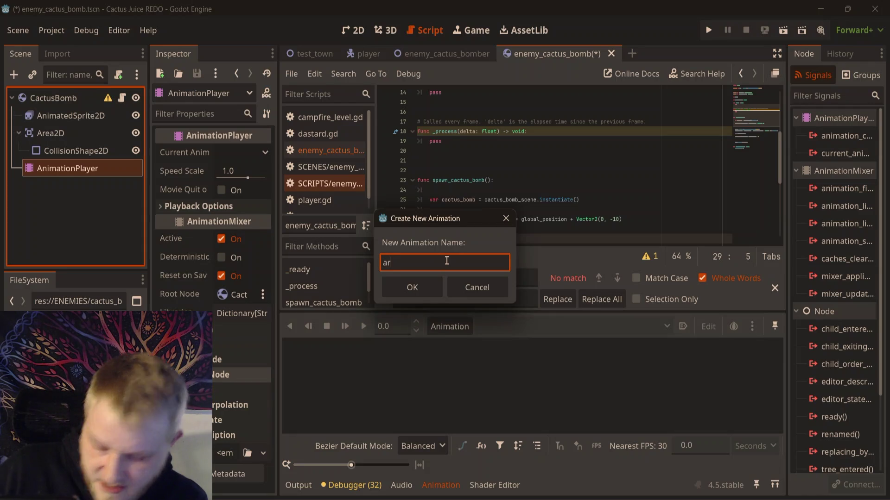
key("Return")
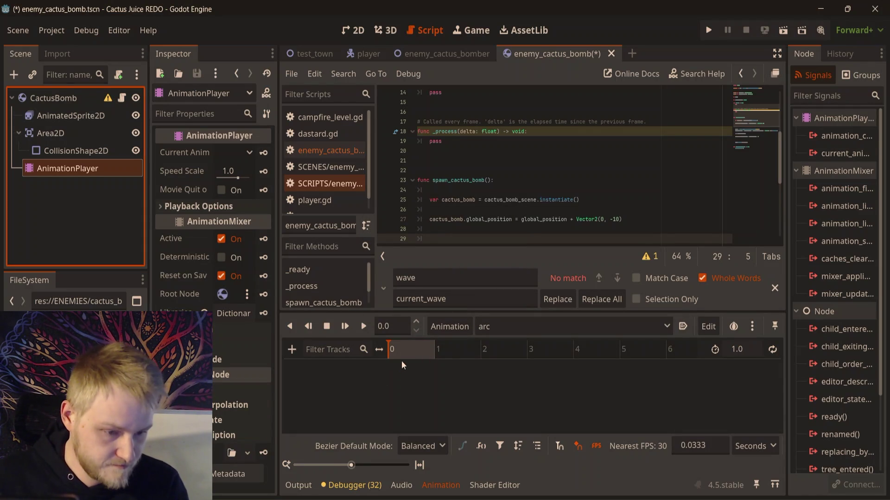
scroll(403, 359, "up", 3)
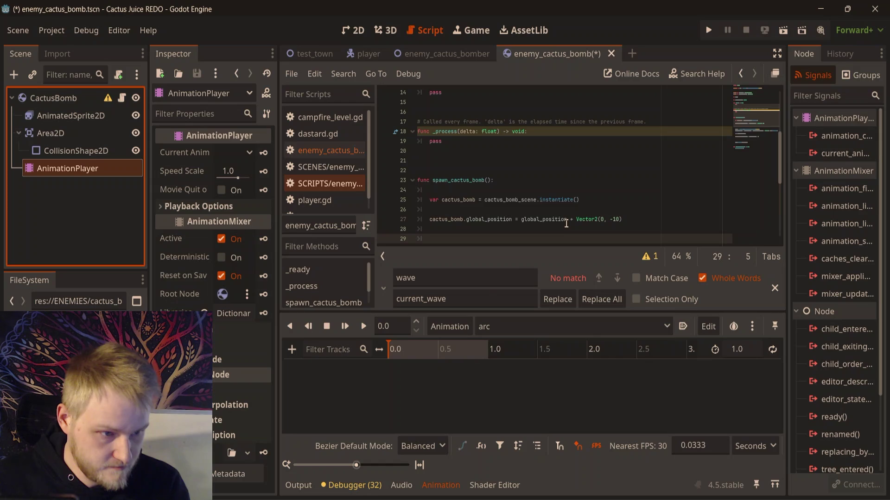
scroll(566, 224, "down", 1)
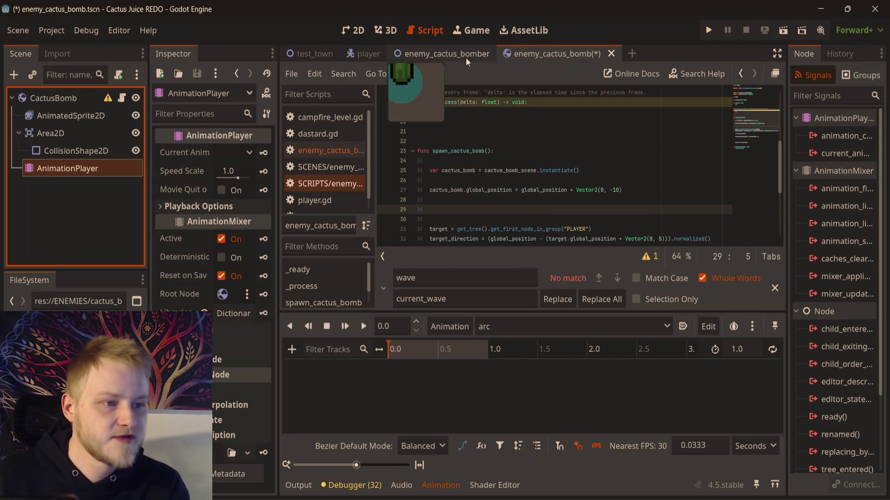
left_click(455, 52)
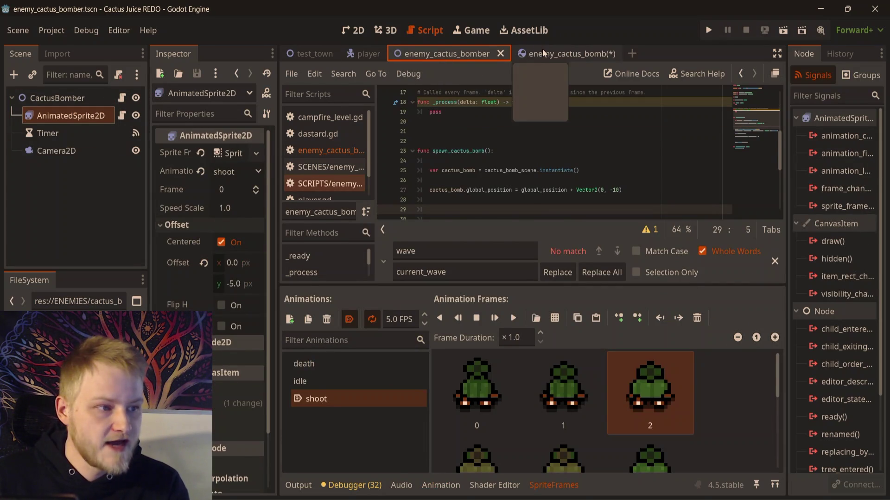
left_click(542, 51)
left_click(307, 151)
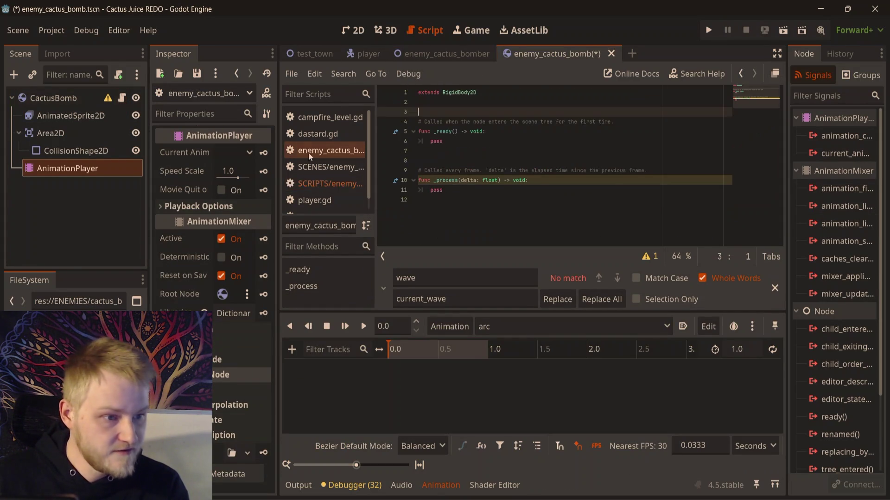
- Declare an arc_velocity variable below extends RigidBody2D
left_click(479, 190)
left_click(488, 107)
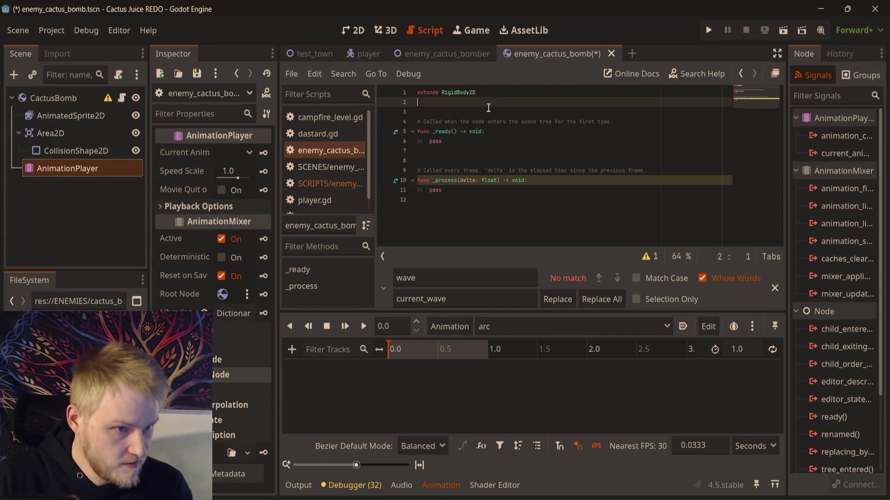
key("Return")
type("var ar")
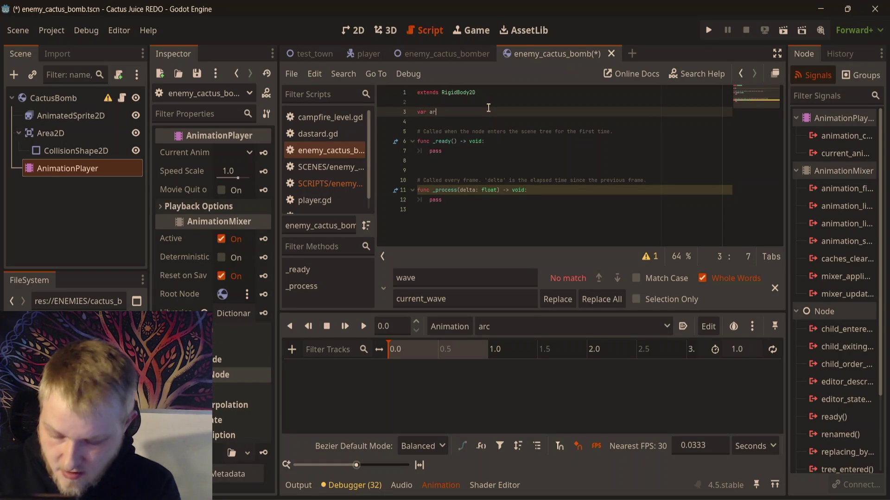
type("c")
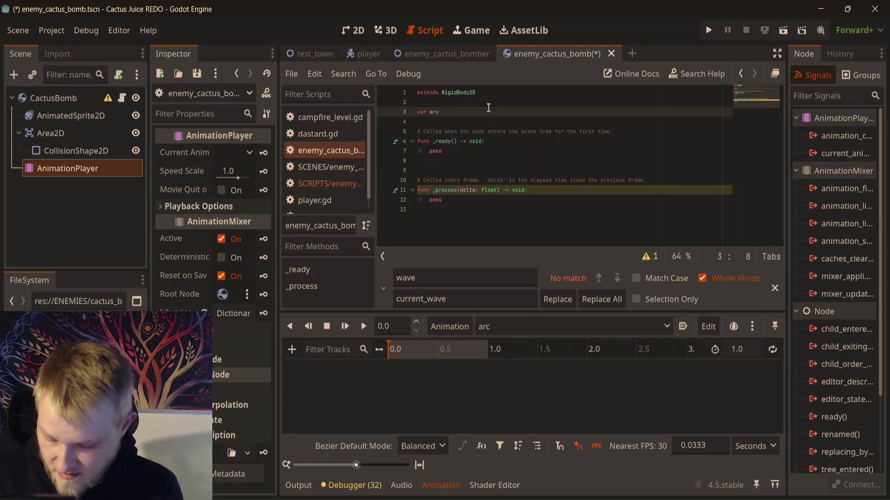
type("_velocity")
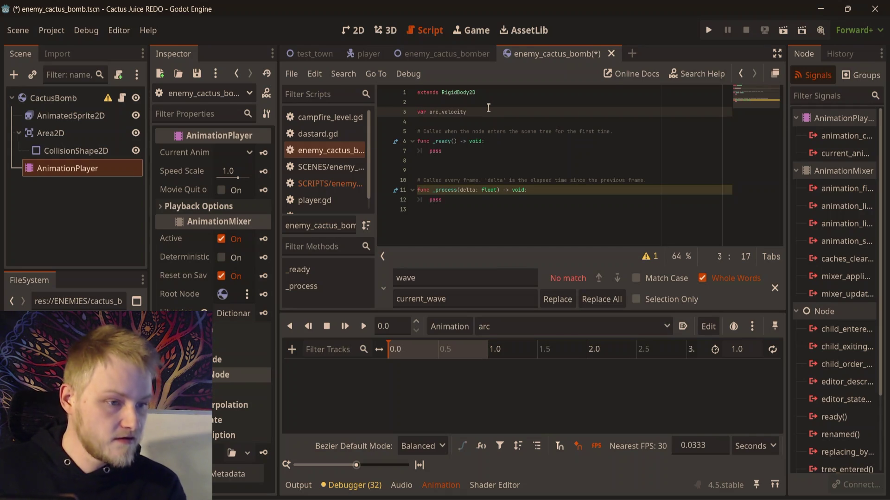
- Replace pass in _process with linear_velocity += arc_velocity
left_click(548, 200)
key("BackSpace")
key("BackSpace")
key("BackSpace")
type("inear")
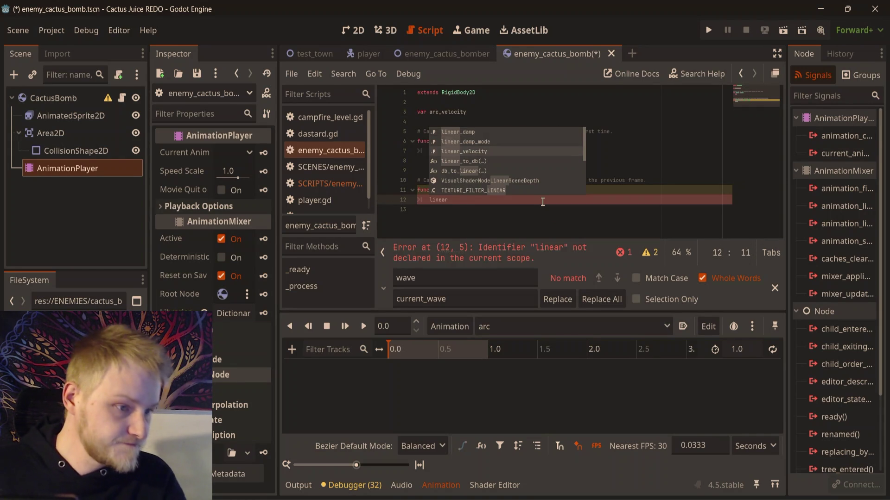
key("Down")
key("Down")
key("Return")
type("= ")
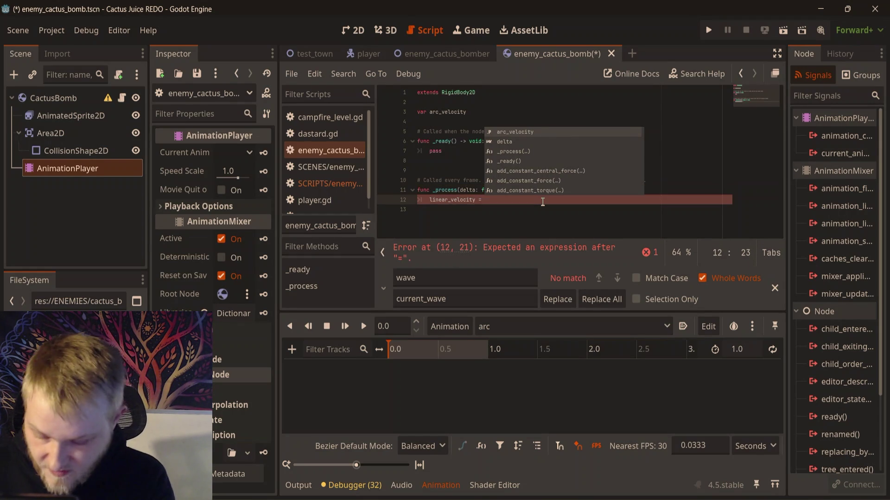
type("lin")
key("Down")
key("Down")
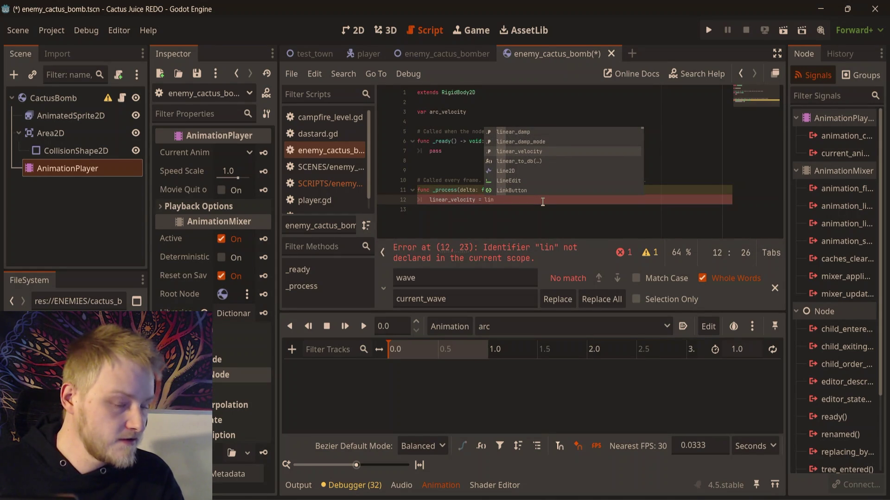
key("BackSpace")
key("BackSpace")
key("BackSpace")
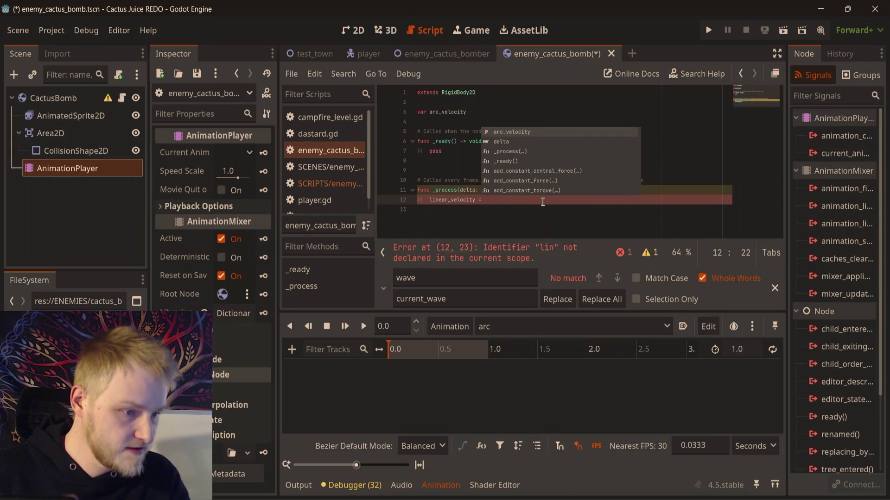
type("+= ")
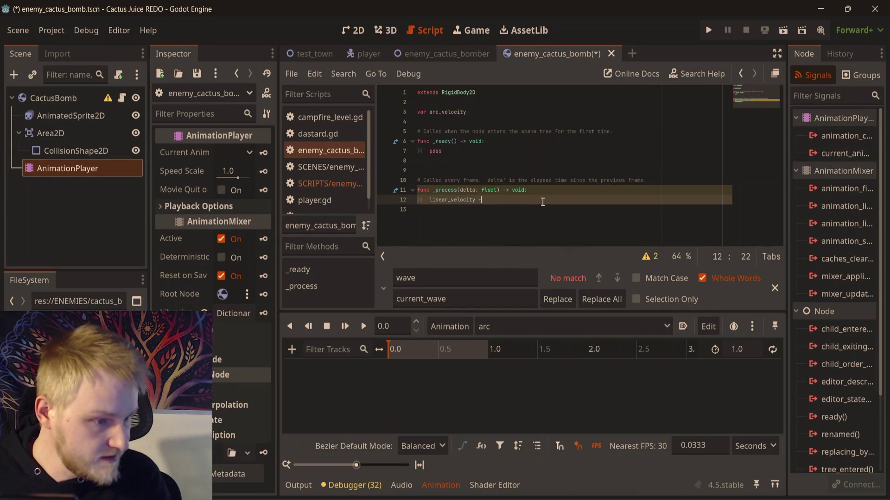
type("arc")
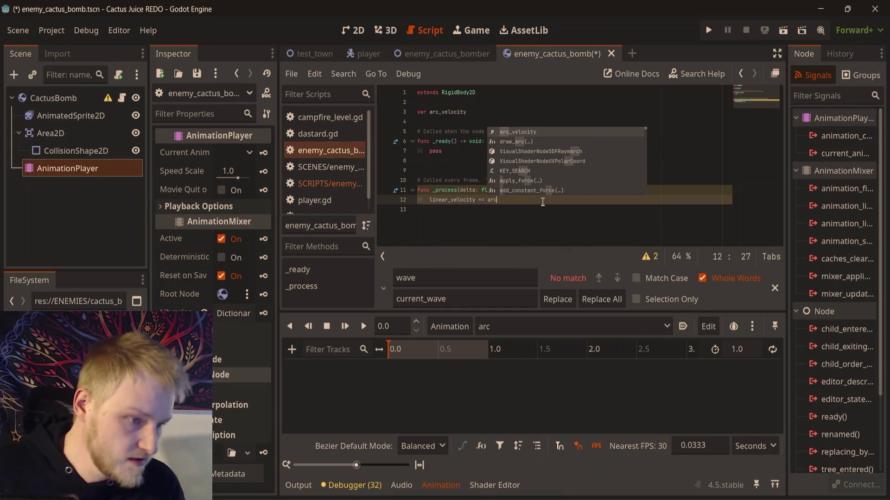
key("Return")
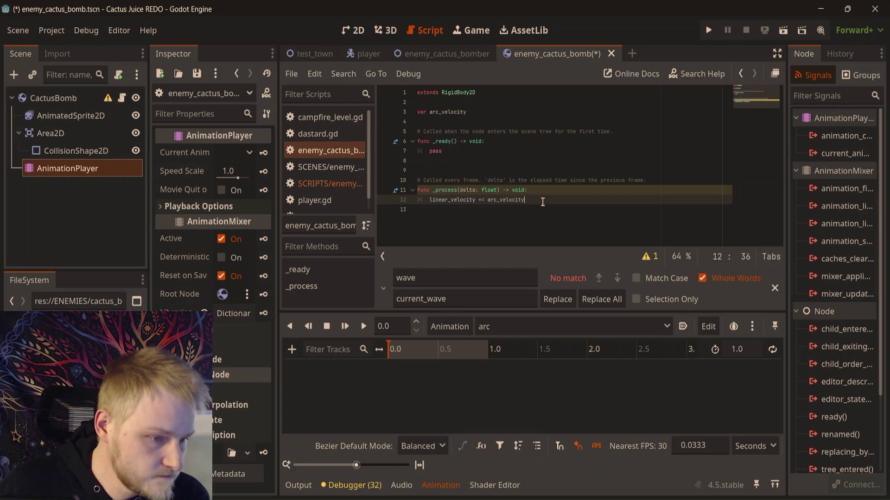
- Rewrite the line as linear_velocity = linear_velocity + arc_velocity and save
key("BackSpace")
key("BackSpace")
key("BackSpace")
type("= linear")
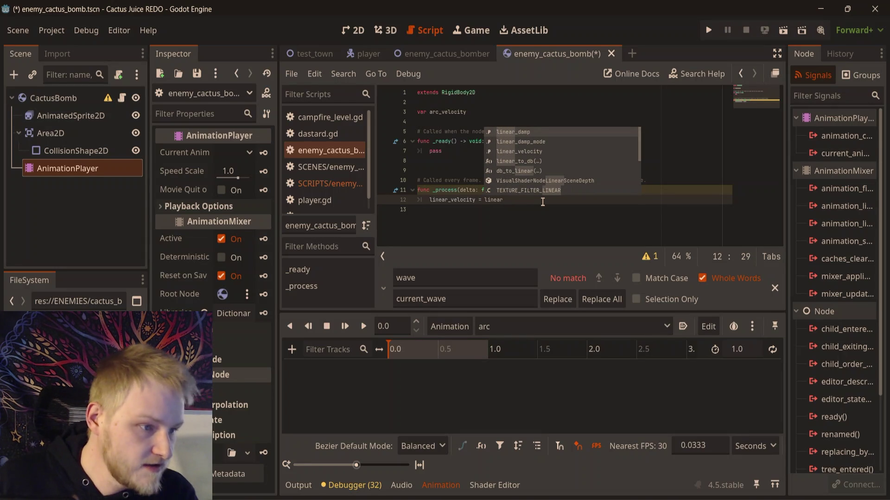
type("_velocity + ar")
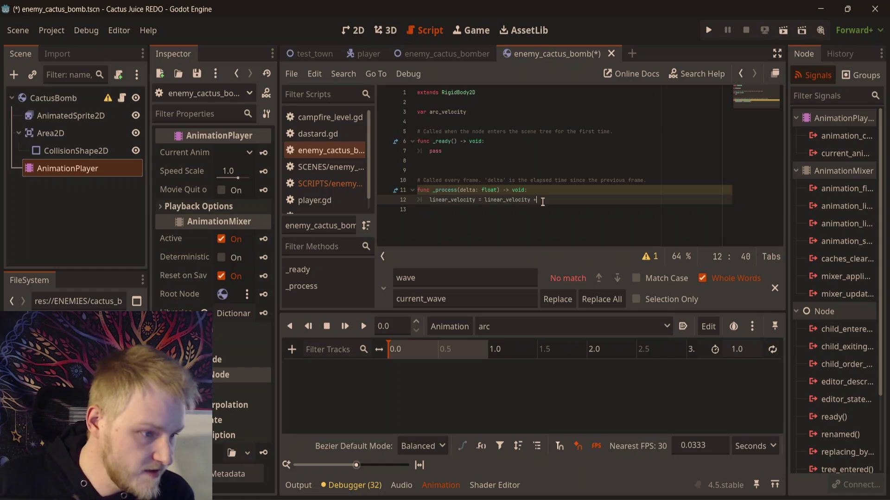
type("c_")
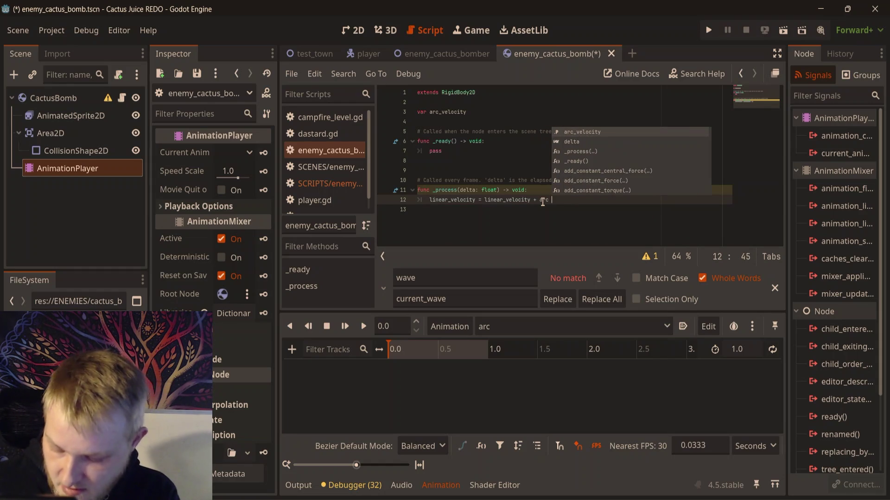
key("Return")
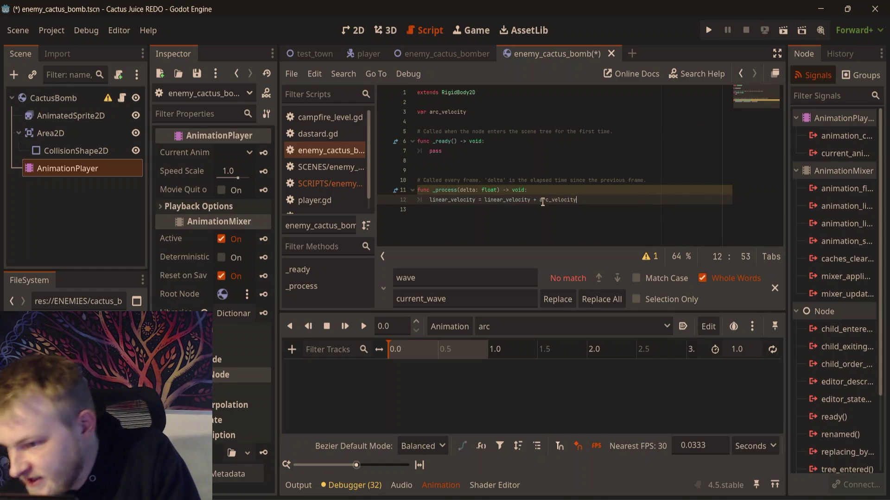
key("Return")
key("Return")
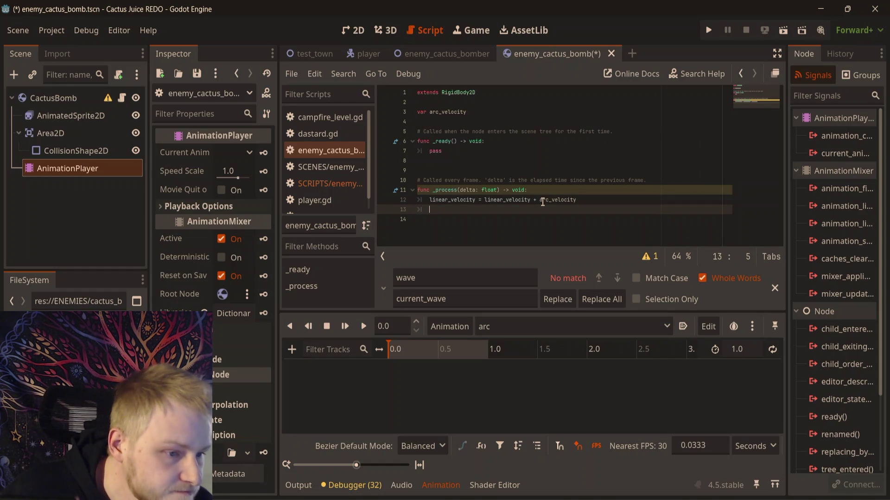
key("ctrl+s")
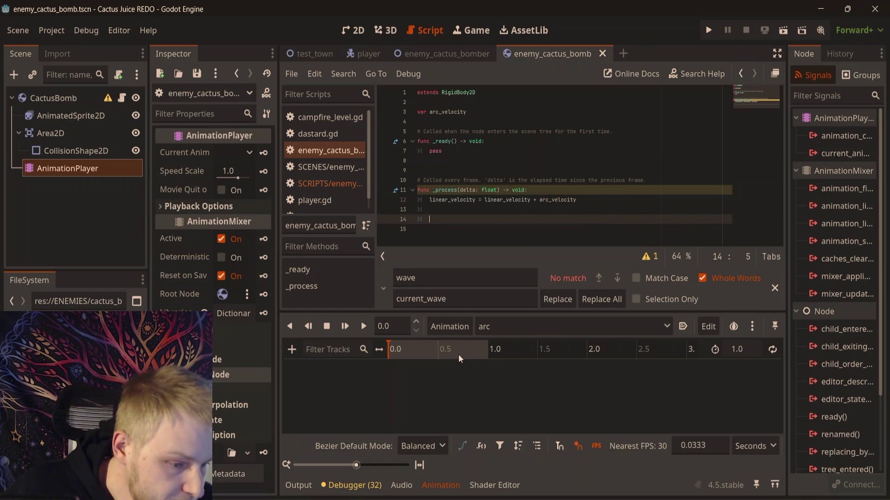
left_click_drag(461, 354, 489, 353)
key("s")
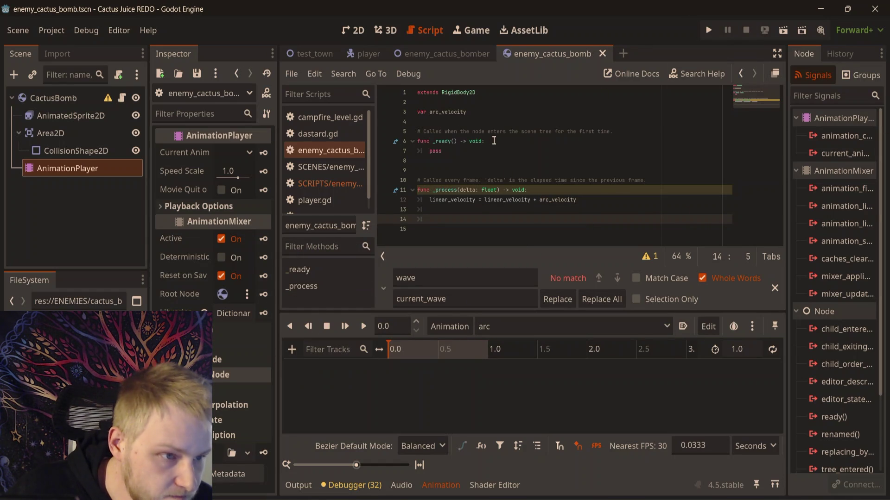
left_click(418, 111)
type("@export")
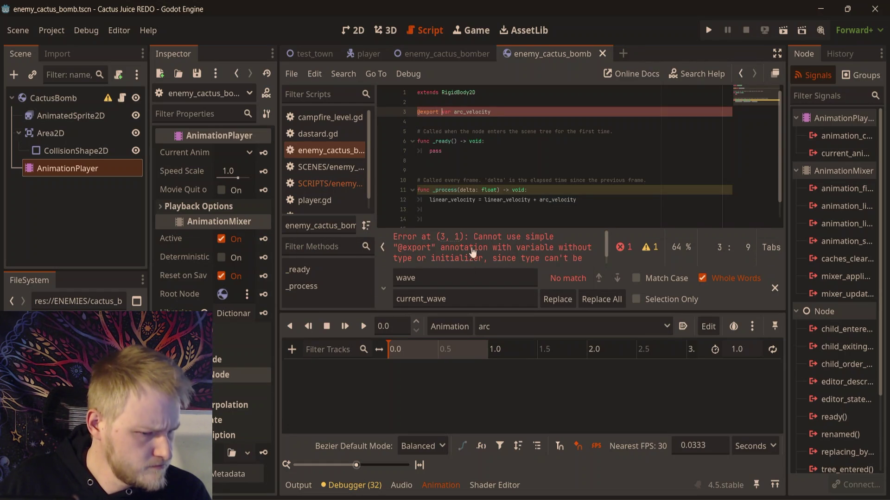
left_click(565, 112)
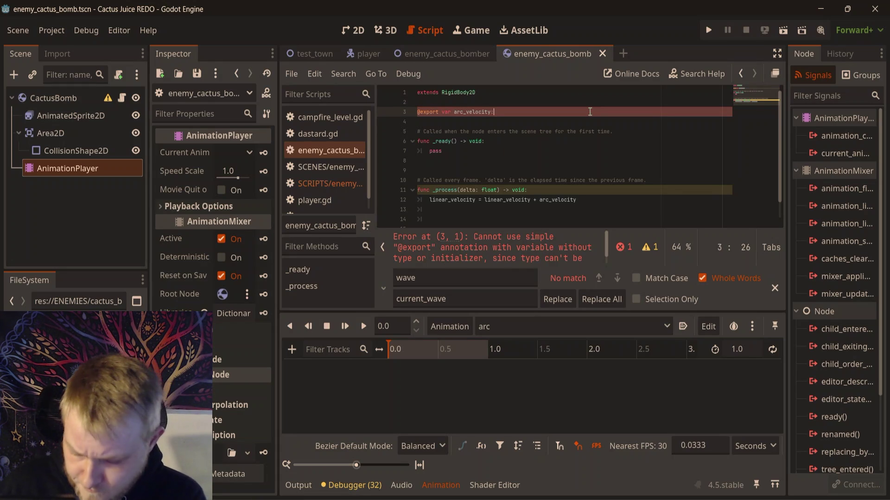
type(": Vector2")
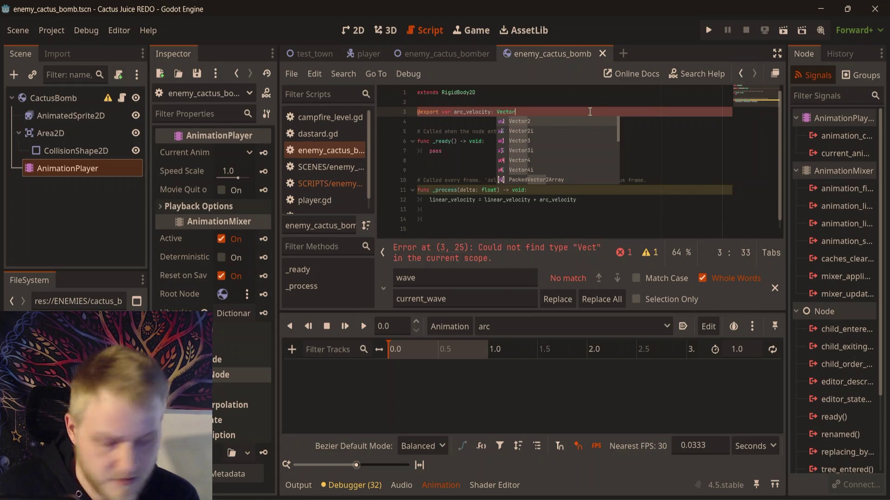
key("ctrl+s")
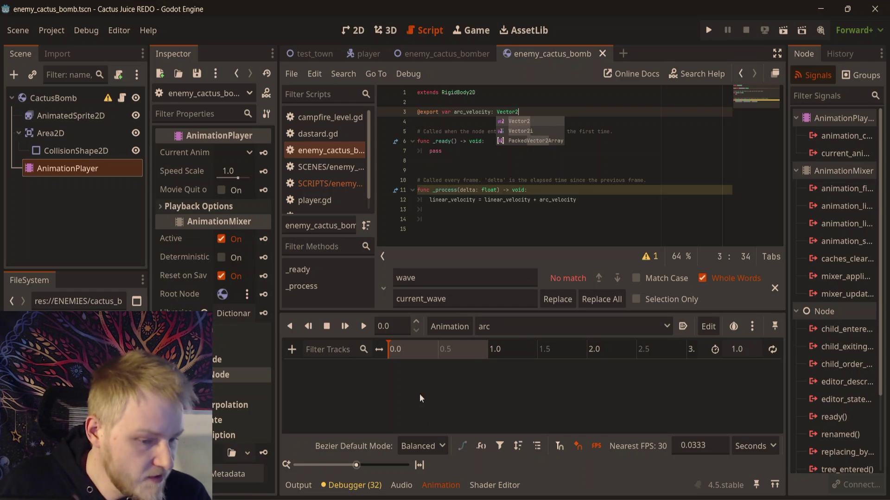
left_click(291, 349)
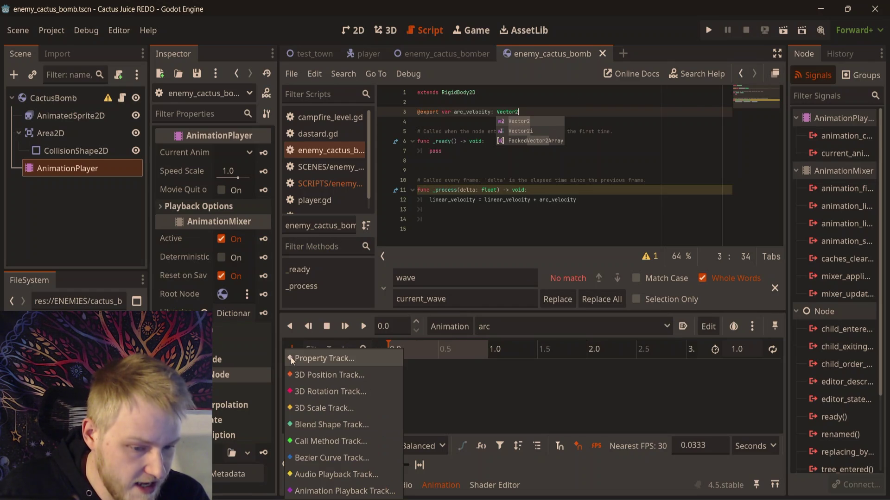
- Add a CactusBomb arc_velocity property track to arc with a key at 0.0
left_click(301, 358)
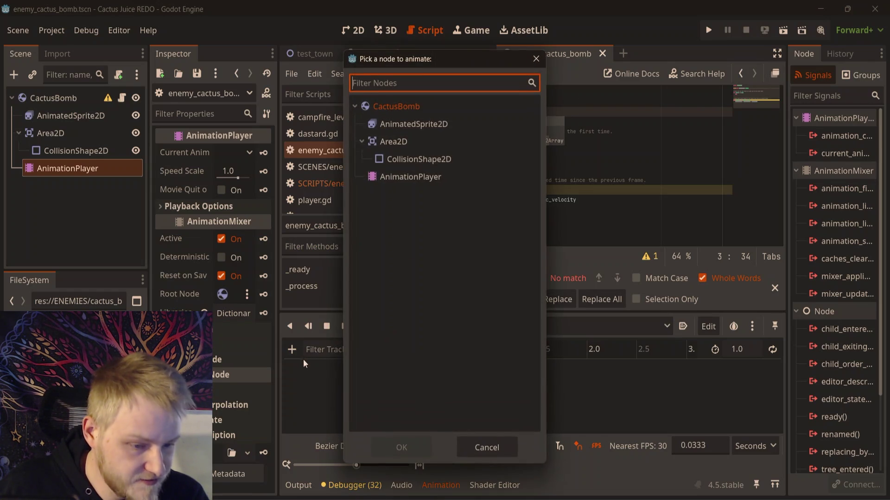
double_click(419, 106)
left_click(232, 204)
left_click(344, 408)
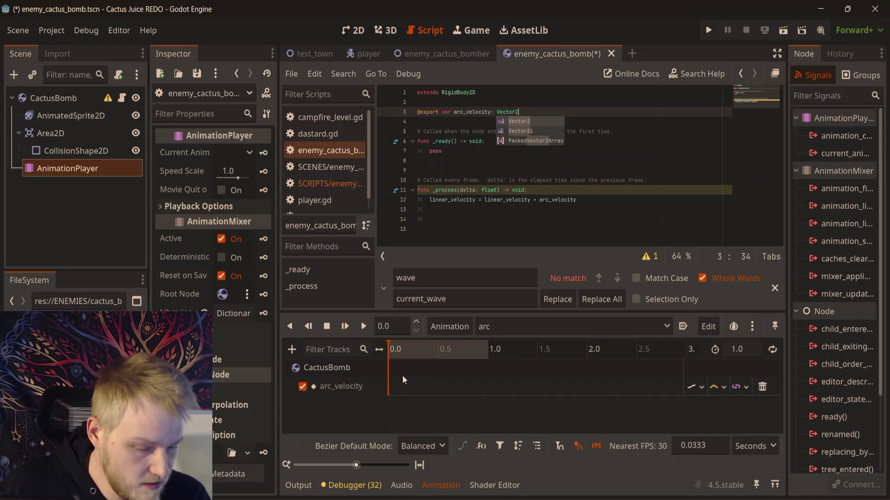
right_click(389, 389)
left_click(399, 401)
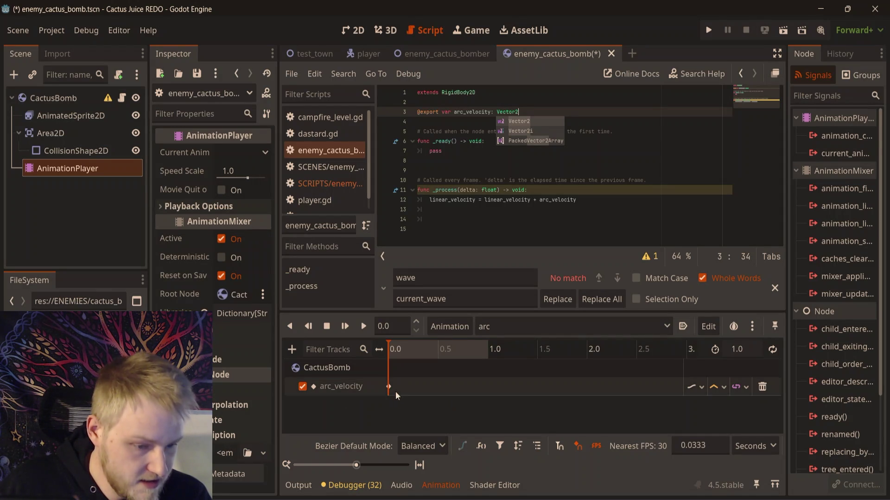
left_click(389, 387)
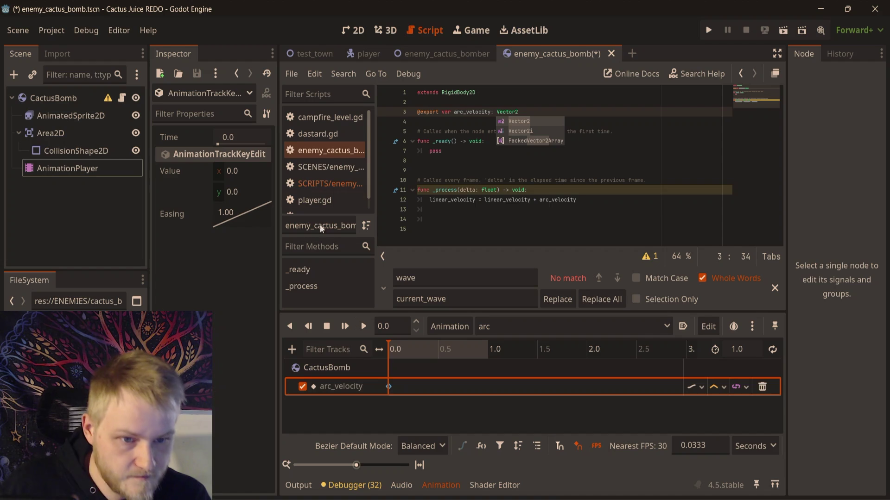
- Set the 0.0 arc_velocity key's y value to -42
left_click(252, 198)
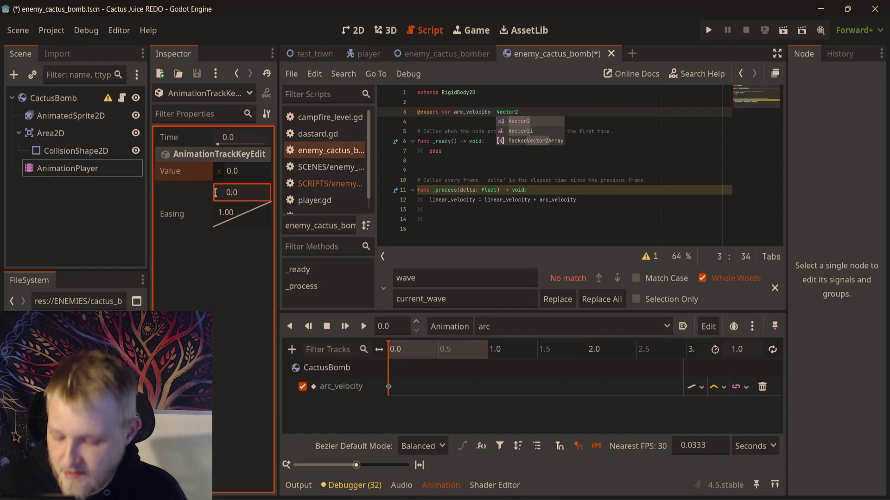
key("BackSpace")
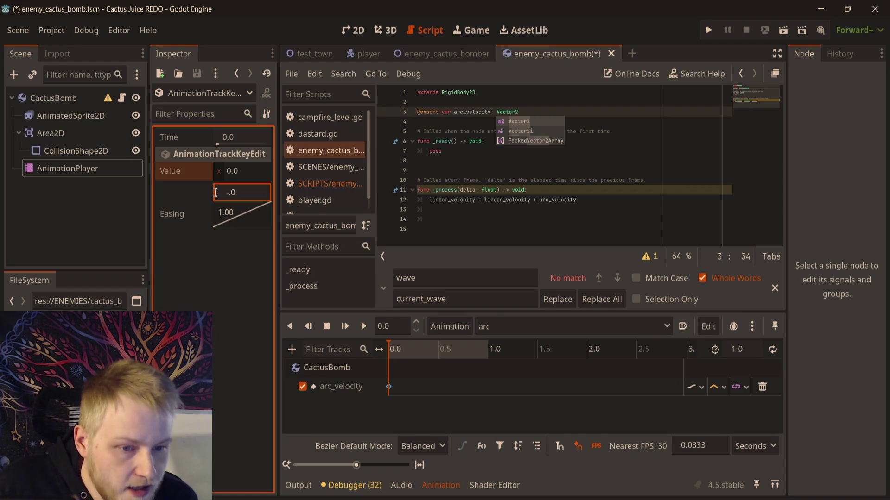
type("-42")
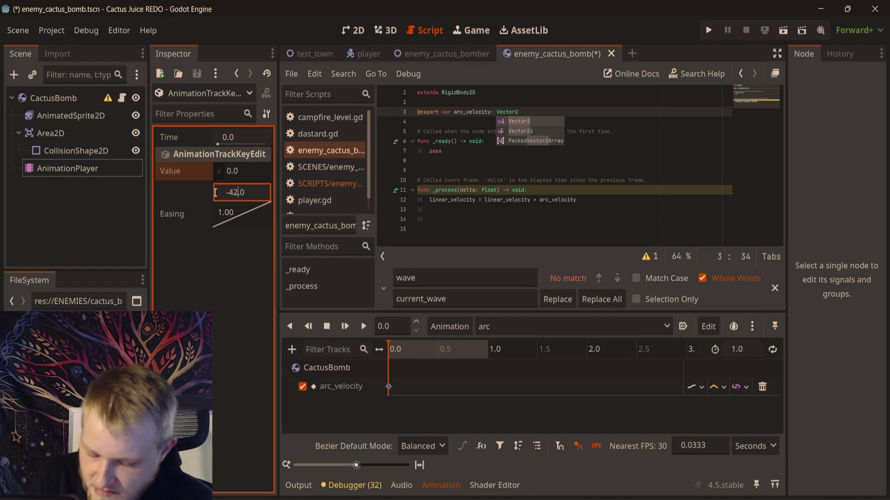
key("Return")
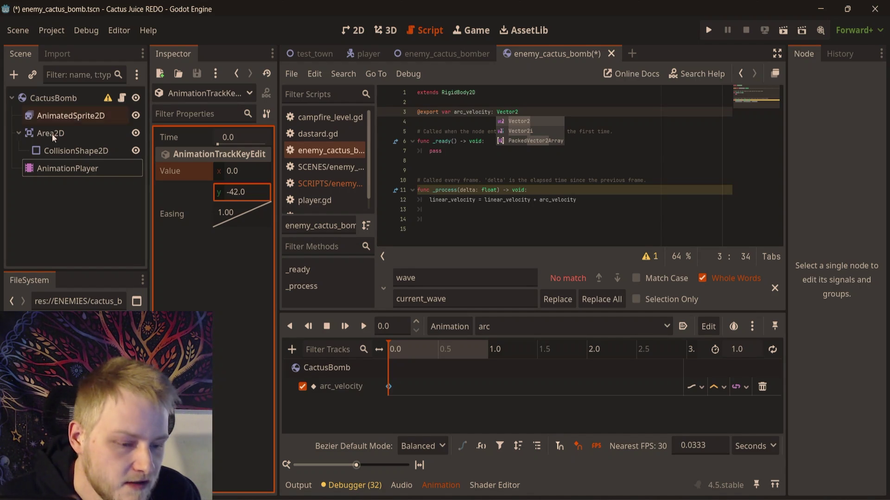
- Insert a second arc_velocity key later in the animation with y set to 0
left_click_drag(434, 351, 438, 353)
right_click(438, 388)
left_click(442, 397)
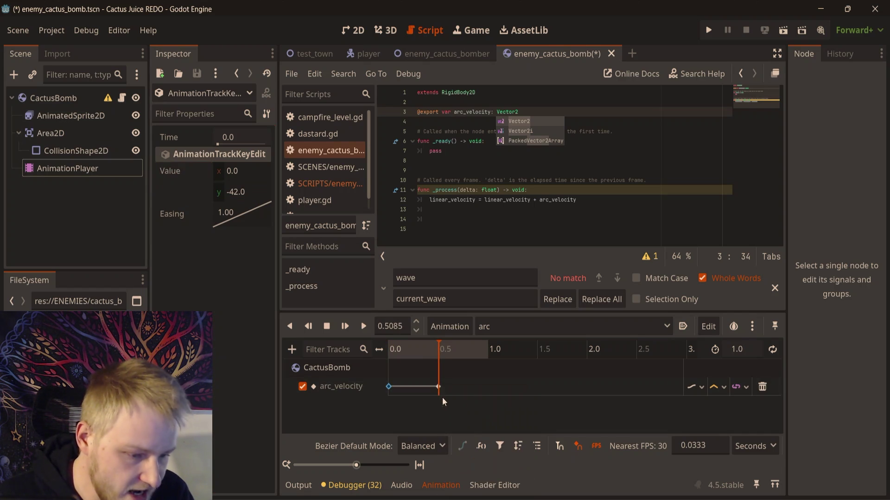
left_click(438, 386)
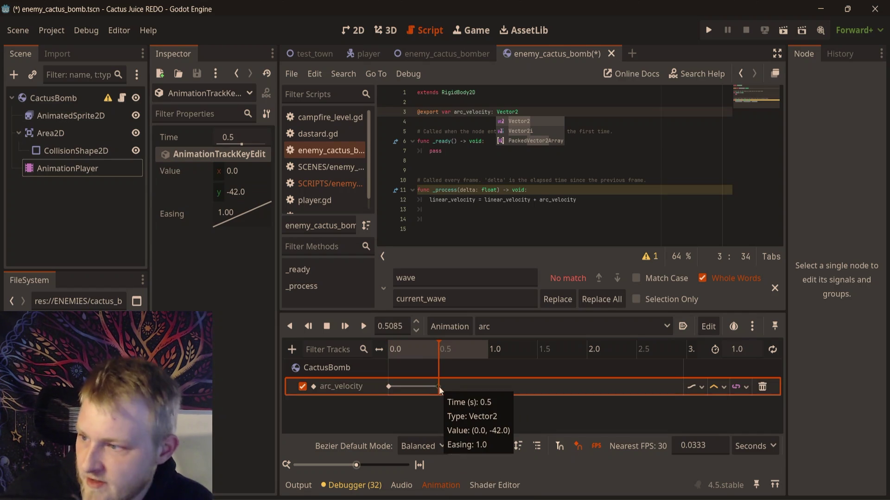
left_click(392, 387)
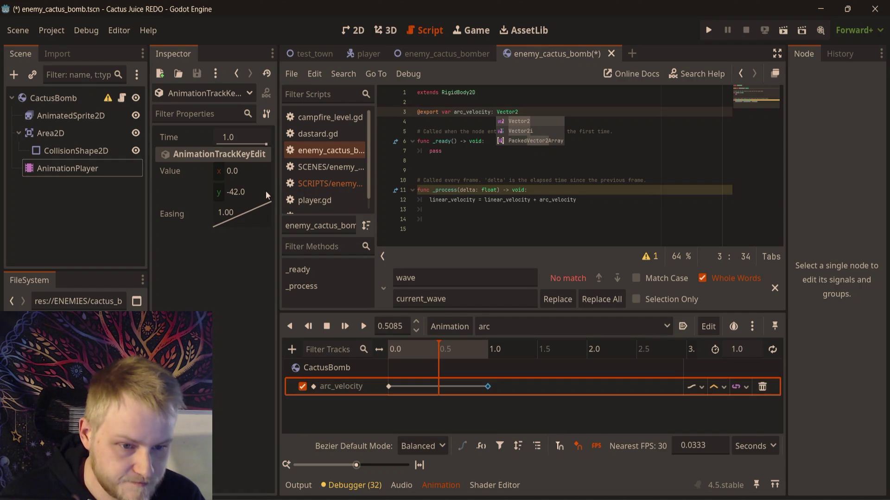
left_click(251, 192)
left_click(250, 192)
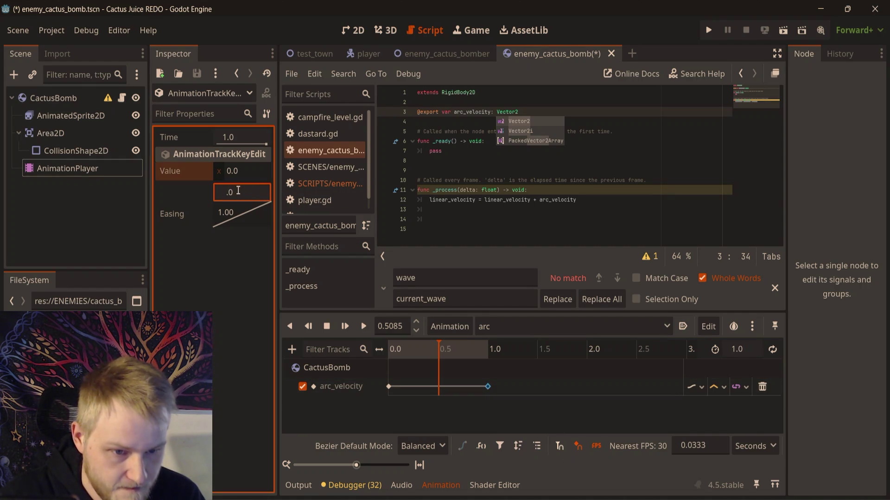
key("Return")
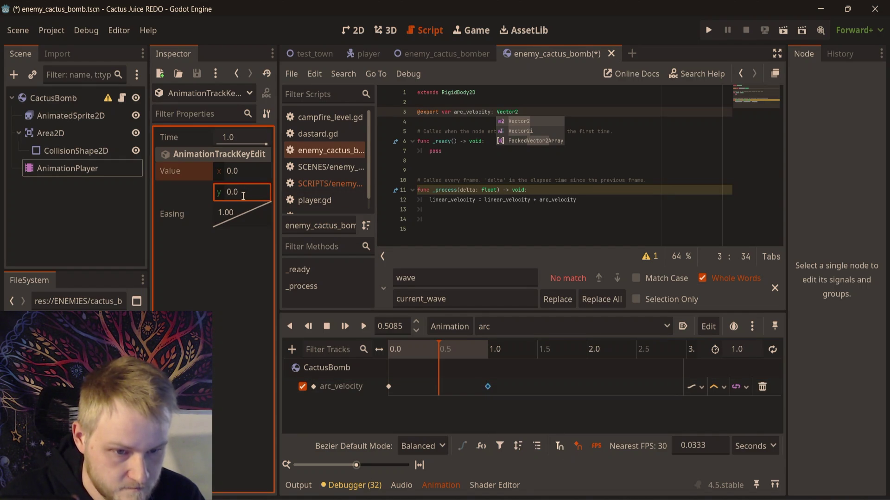
- Save the animation and run the test_town scene to test the bomb
left_click(487, 387)
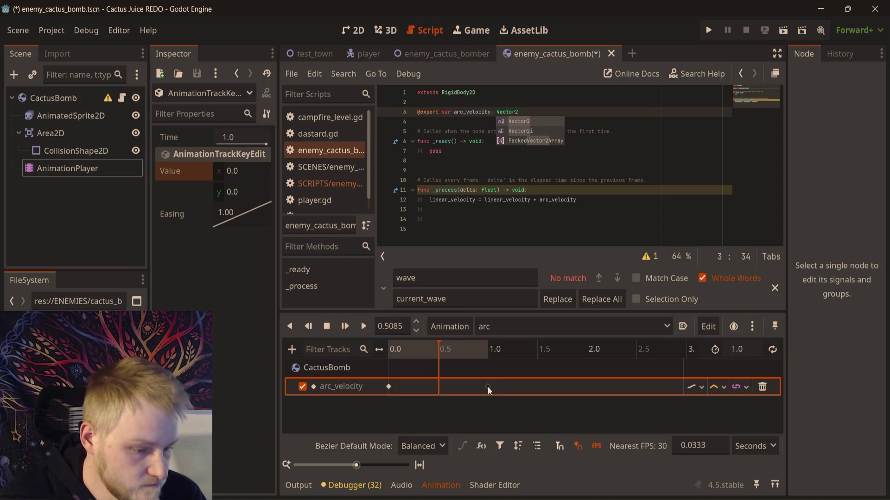
left_click(485, 387)
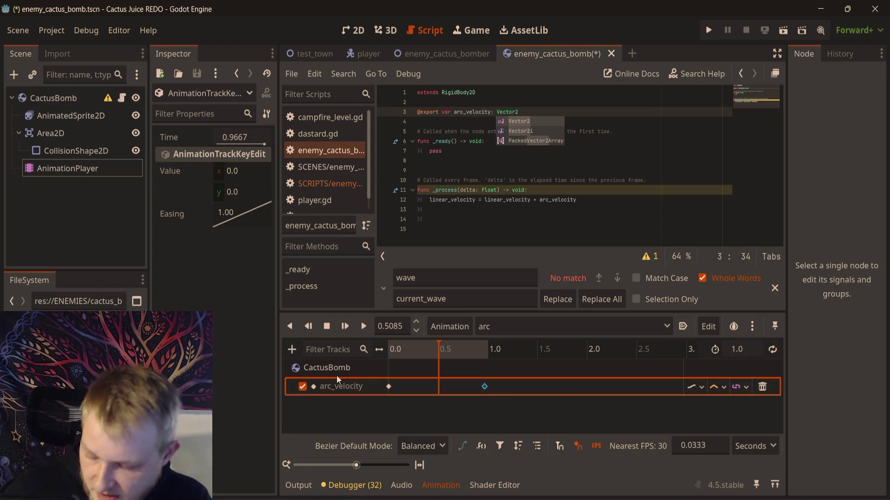
key("ctrl+s")
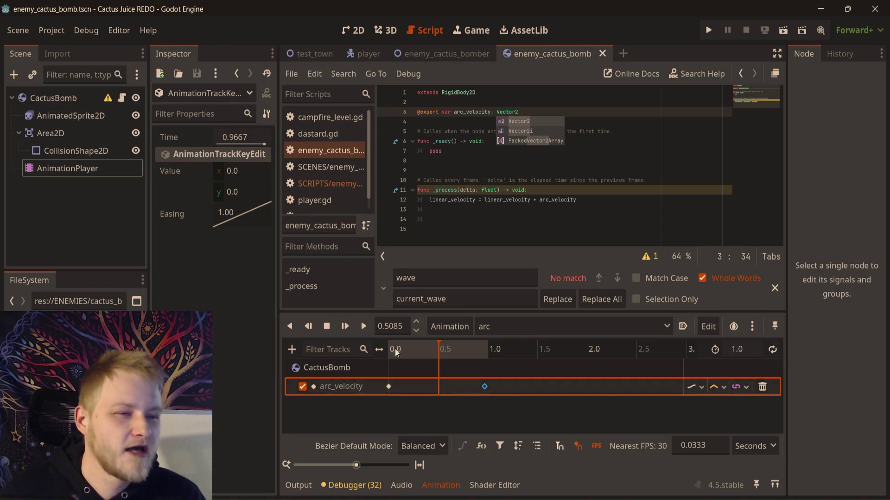
left_click(321, 53)
left_click(343, 30)
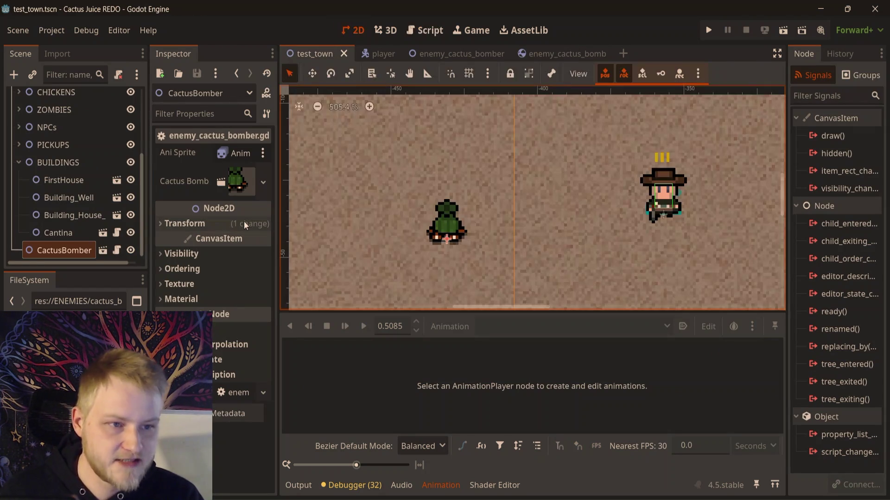
- Test-run the town scene with F6, then return to the script editor
key("F6")
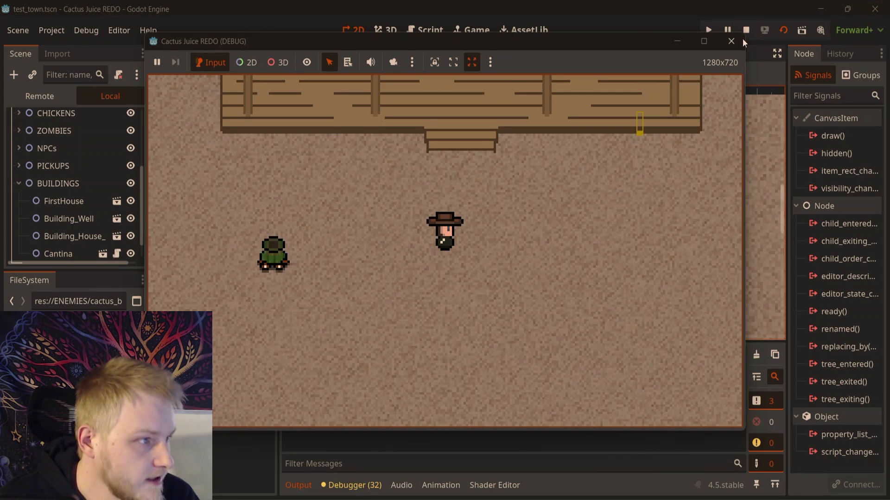
left_click(731, 41)
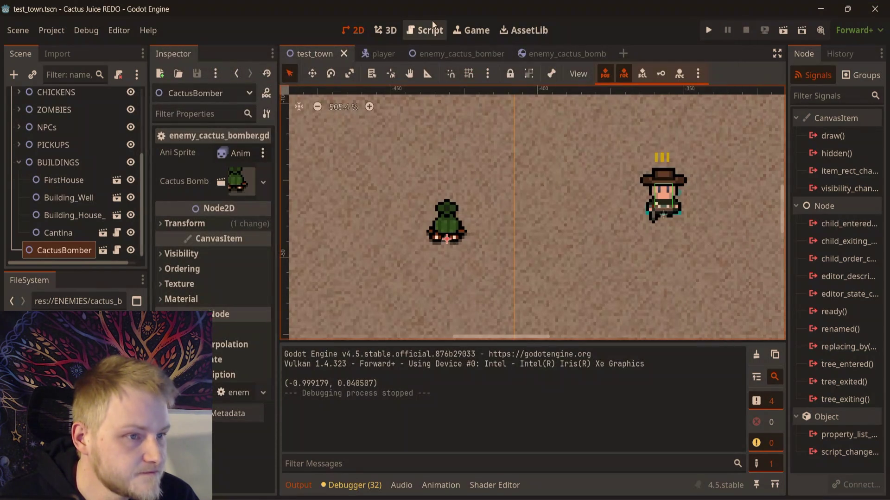
left_click(425, 30)
left_click(617, 201)
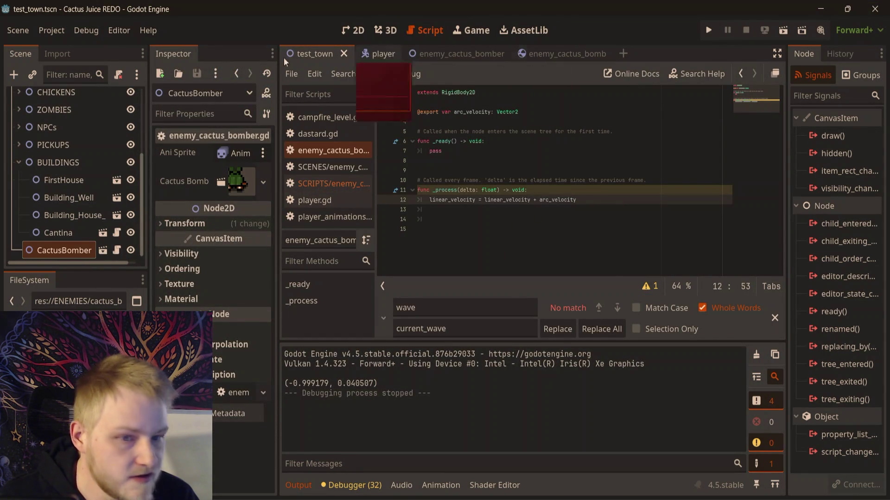
- In enemy_cactus_bomb, rewind the 'arc' animation and set it to autoplay on load
left_click(560, 51)
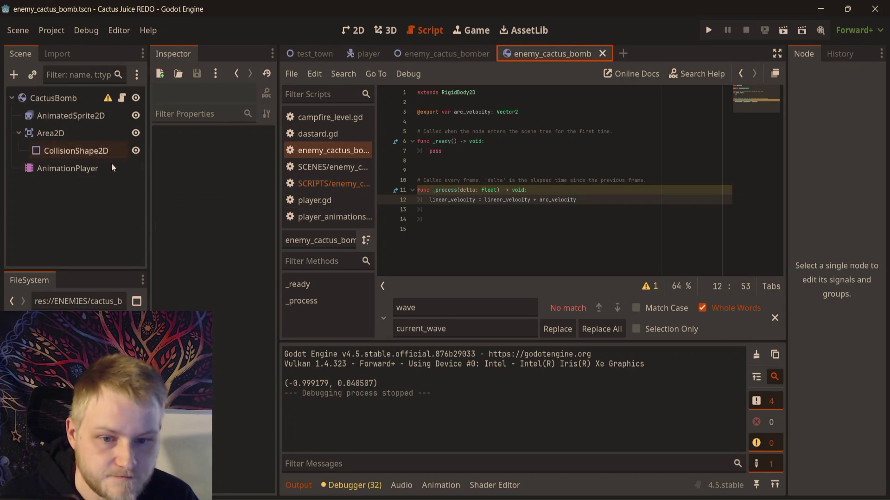
left_click(91, 171)
left_click(327, 326)
left_click(683, 326)
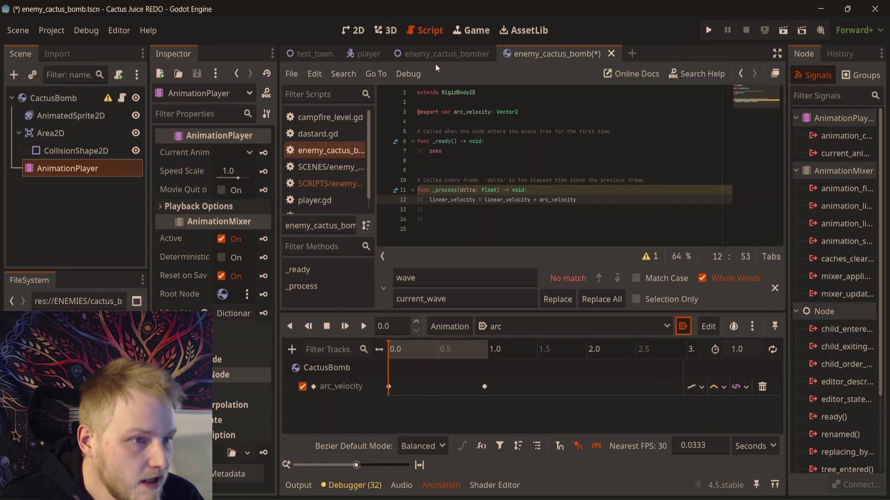
left_click(443, 54)
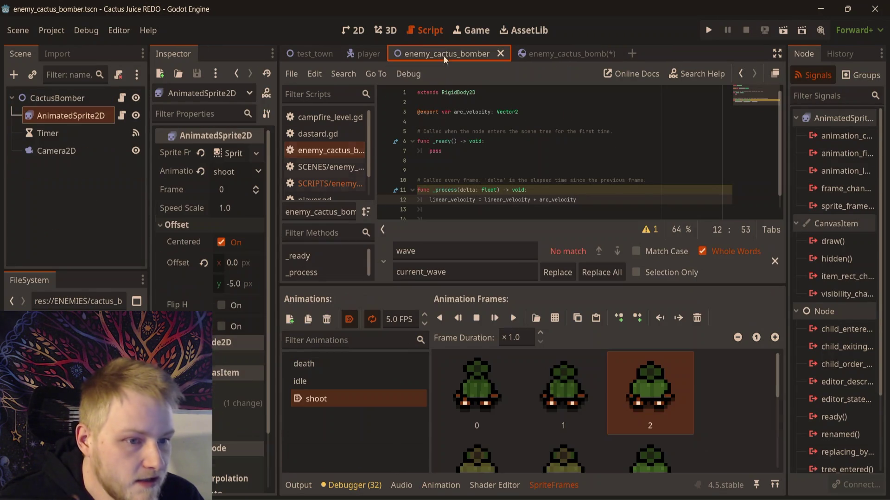
- In enemy_cactus_bomber.gd, make line 36 use -target_direction * 10, then run the bomber scene
left_click(122, 99)
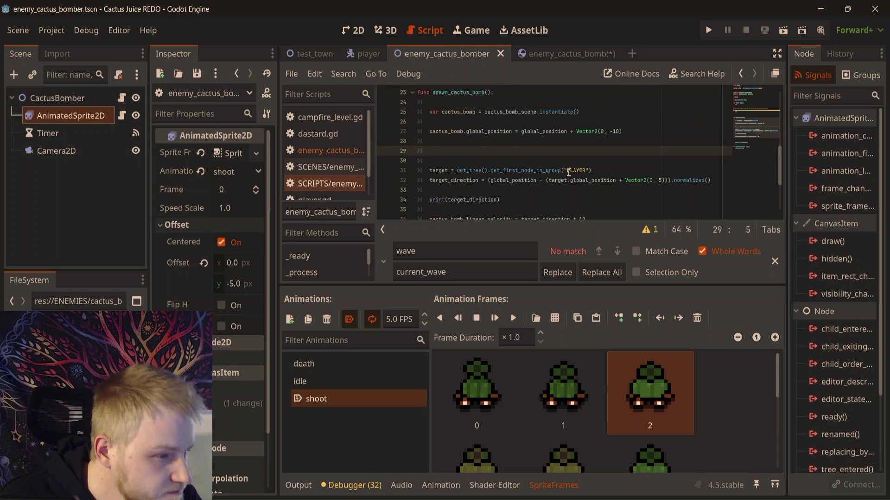
scroll(503, 163, "down", 1)
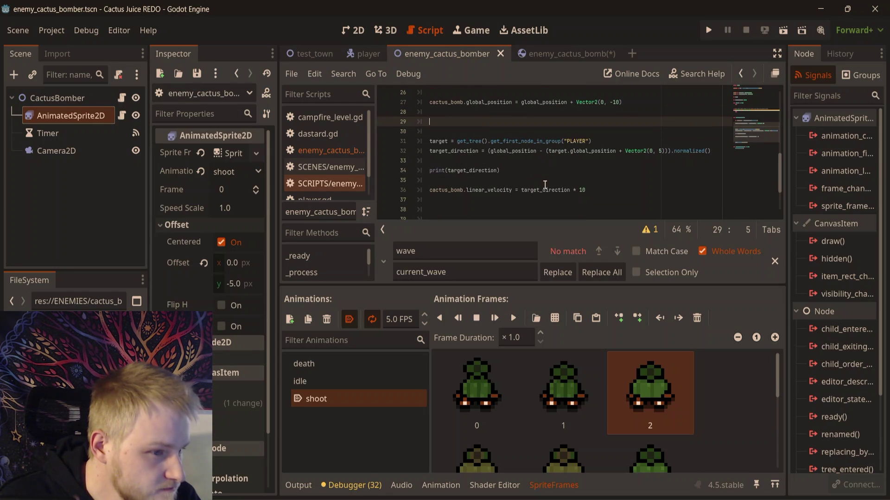
left_click(594, 192)
scroll(596, 180, "down", 1)
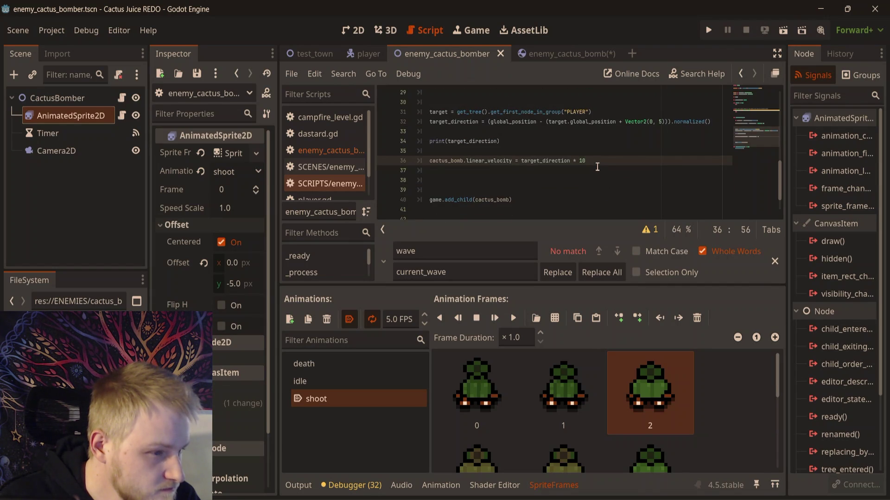
left_click(575, 184)
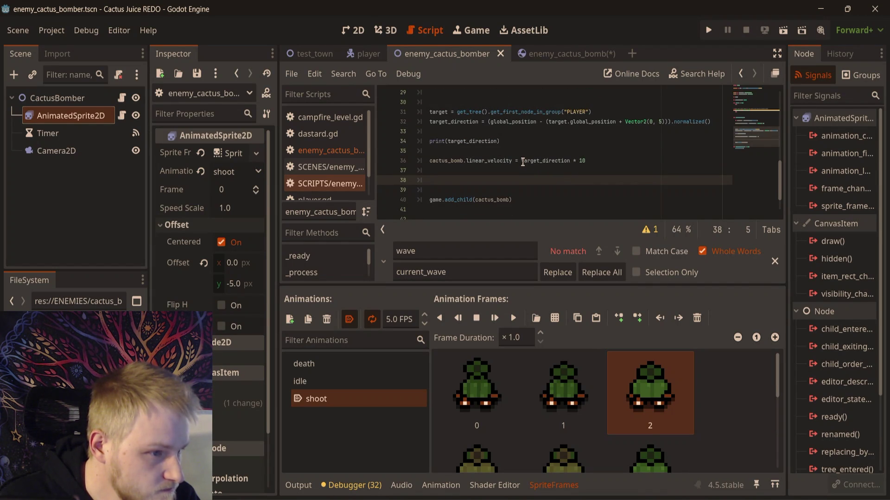
left_click(522, 161)
type("-")
key("Up")
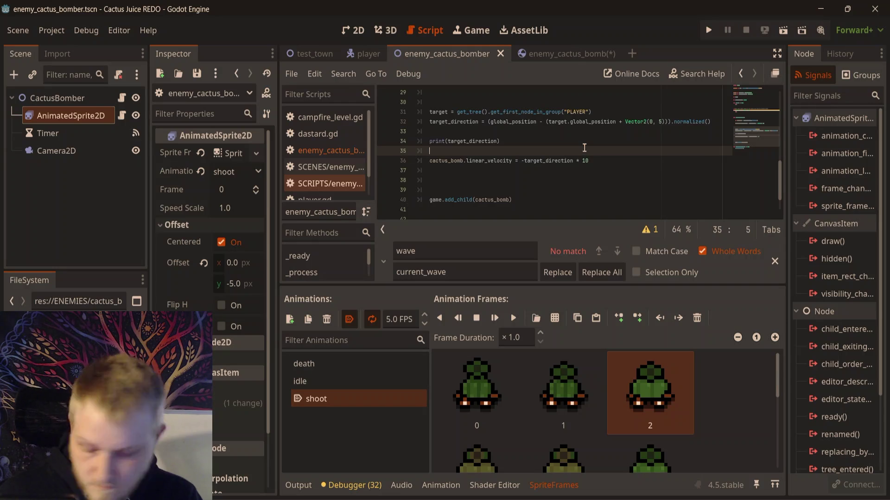
key("F6")
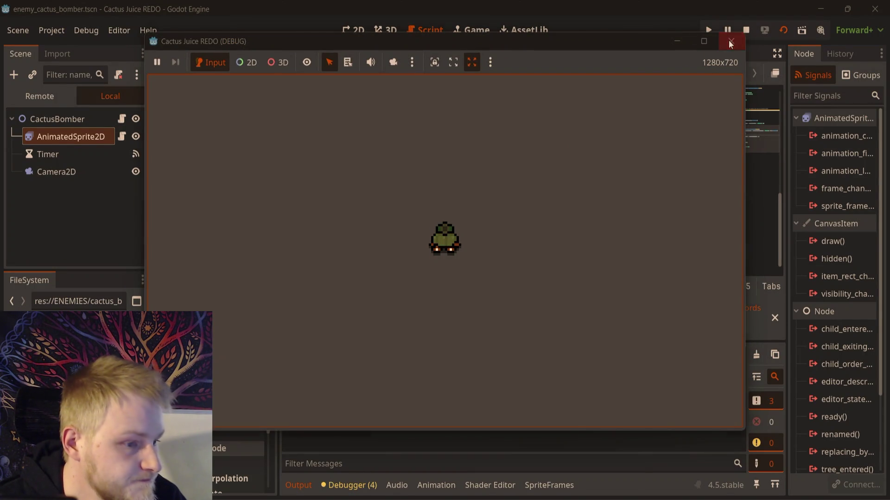
- Run test_town, walk the player north to watch the bomber, then return to enemy_cactus_bomber
left_click(731, 41)
left_click(327, 53)
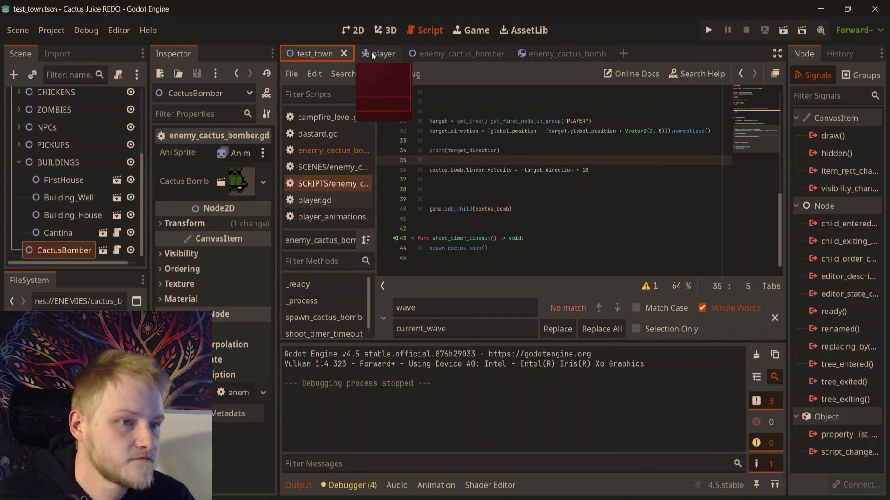
key("F6")
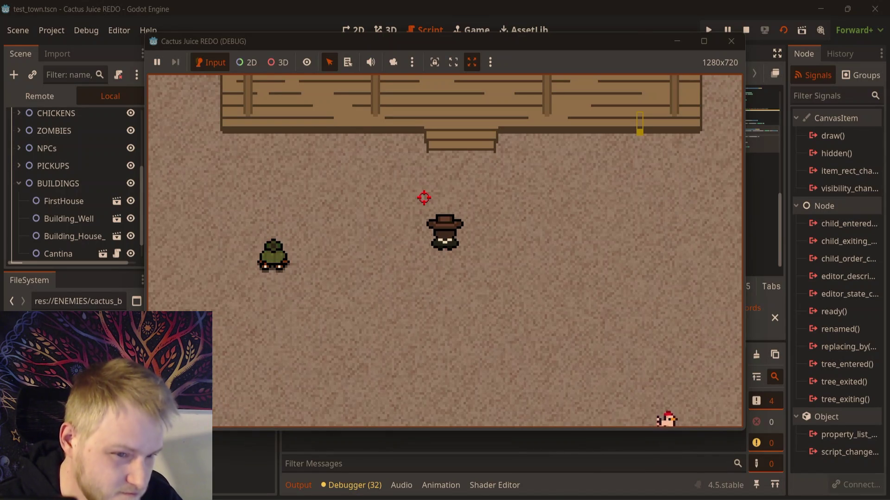
key("w")
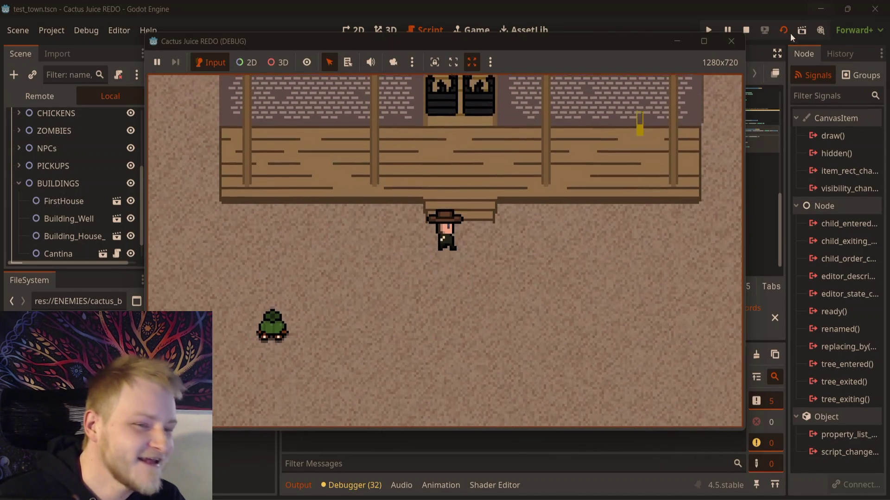
left_click(740, 40)
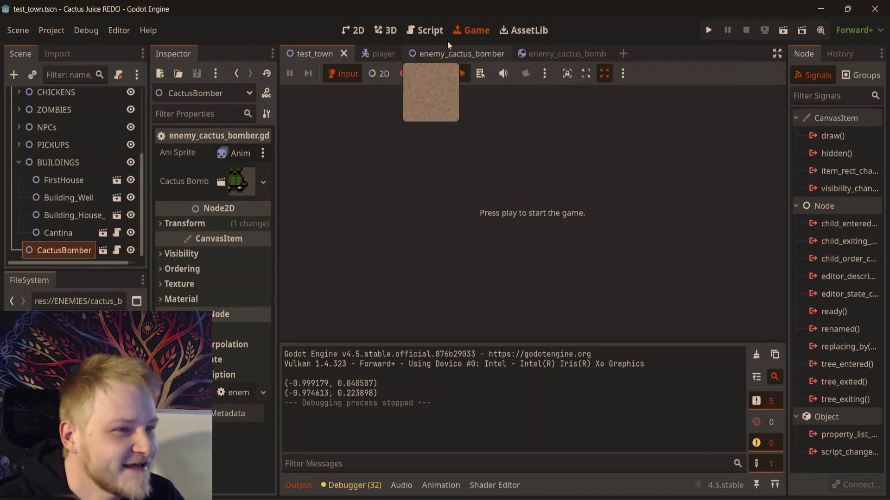
mouse_move(529, 51)
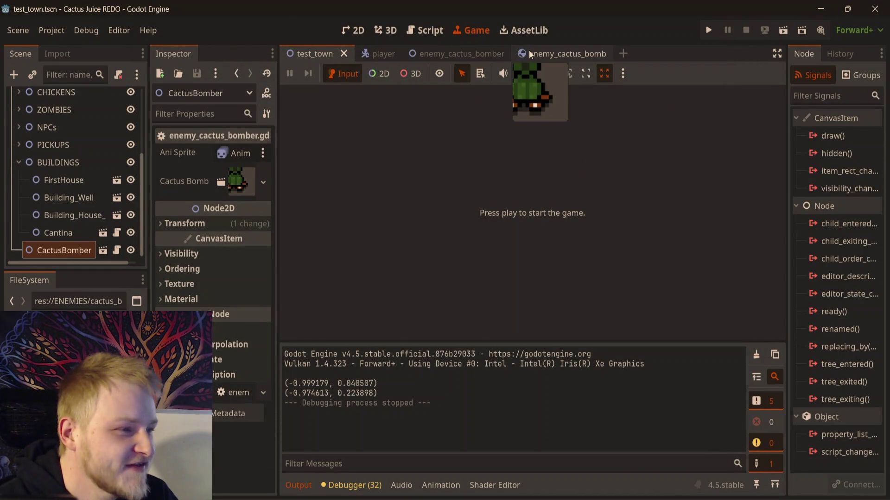
left_click(463, 56)
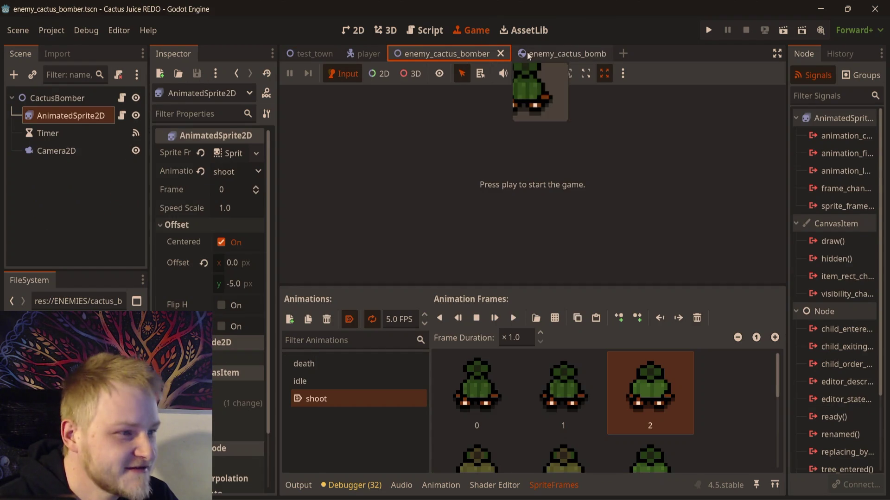
- Change the arc_velocity keyframe at 0.0 from y -42 to -10 and save enemy_cactus_bomb
left_click(527, 52)
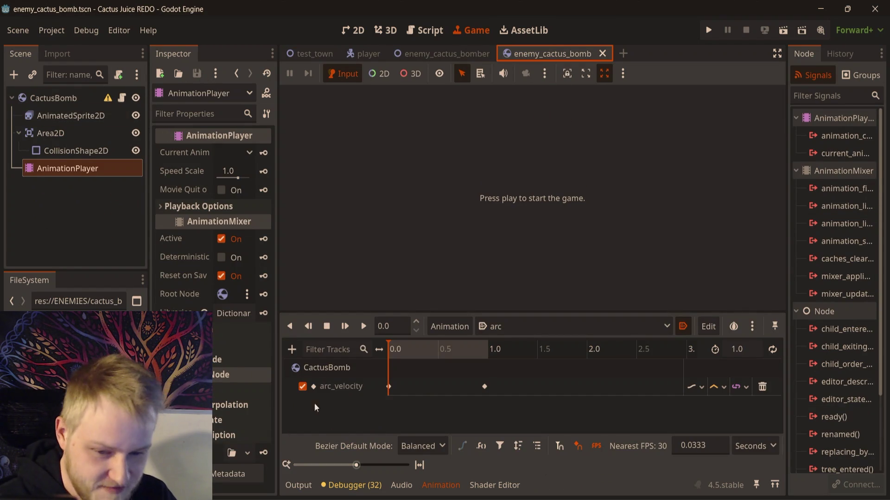
left_click(95, 169)
left_click(389, 387)
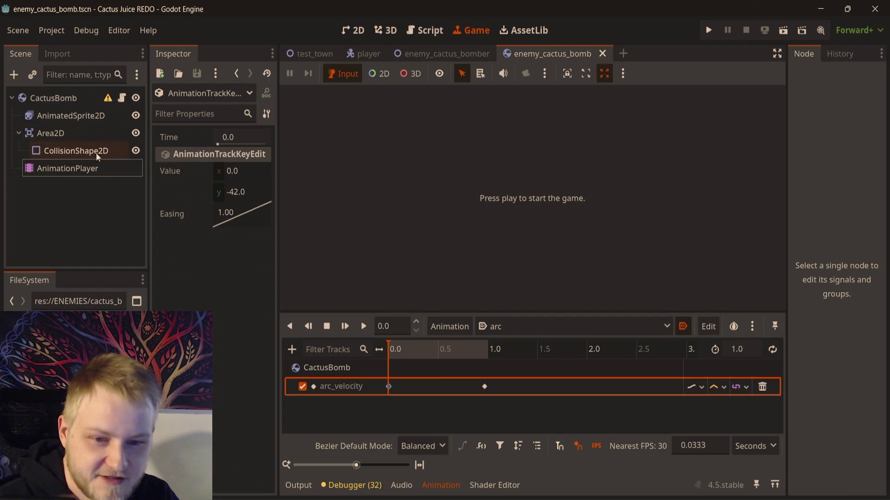
left_click(242, 194)
left_click(236, 194)
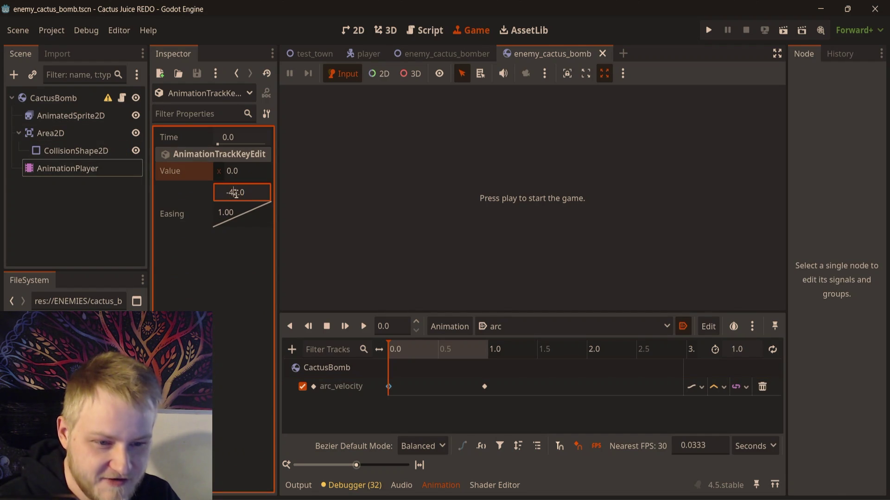
type("10")
key("Return")
key("ctrl+s")
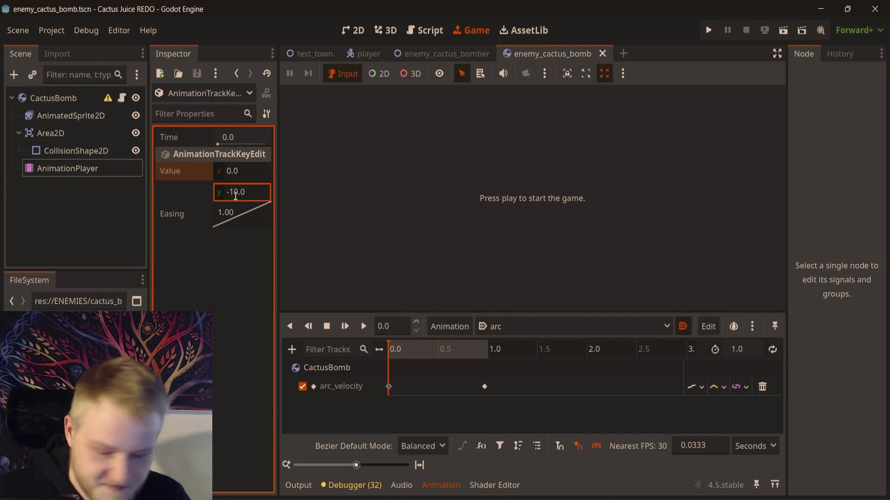
left_click(310, 50)
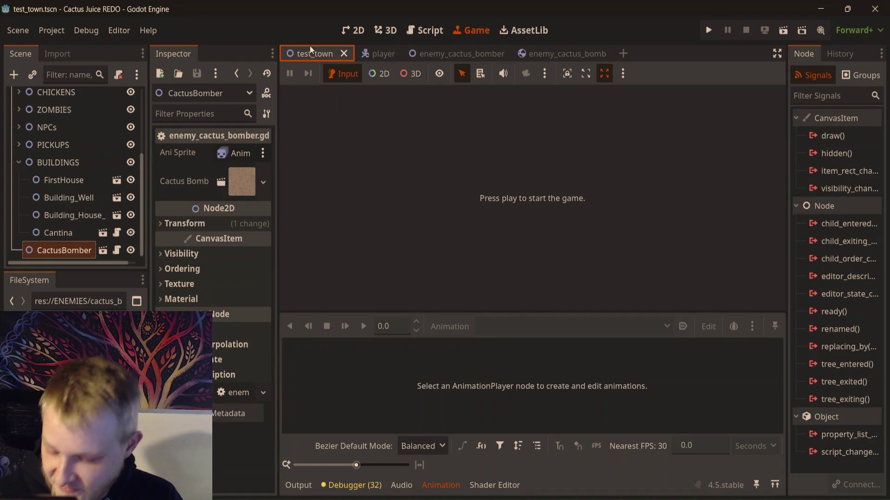
- Run test_town, walk the player onto and off the cantina porch, then return to 2D view
key("F6")
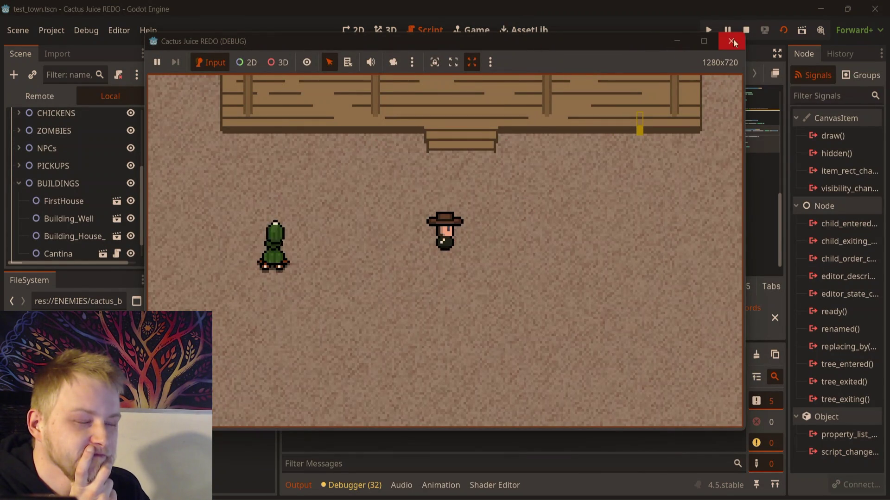
key("w")
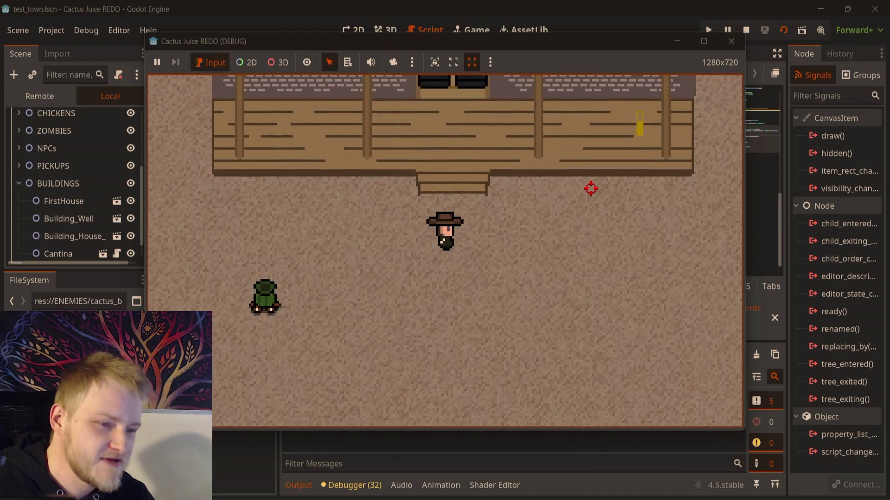
key("w")
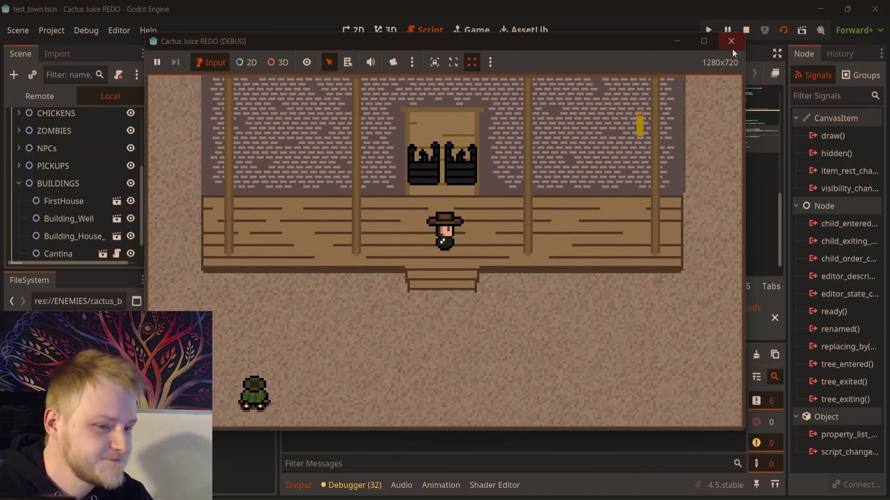
key("s")
left_click(731, 38)
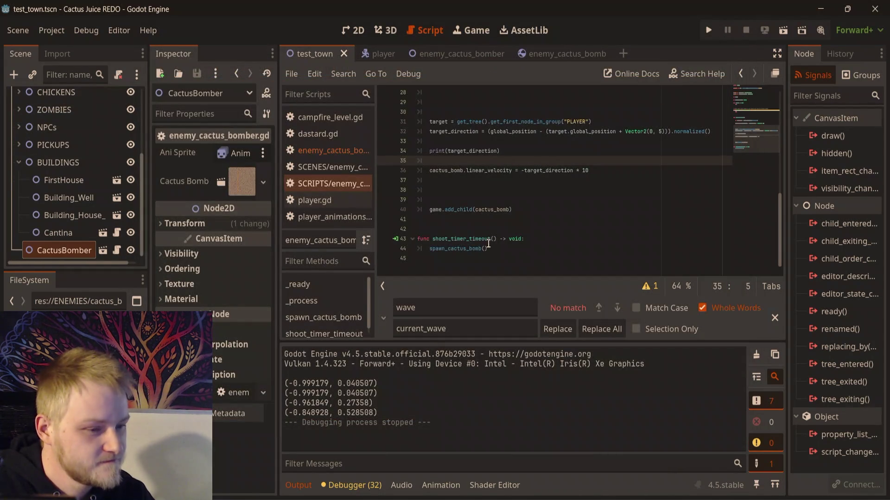
left_click(355, 30)
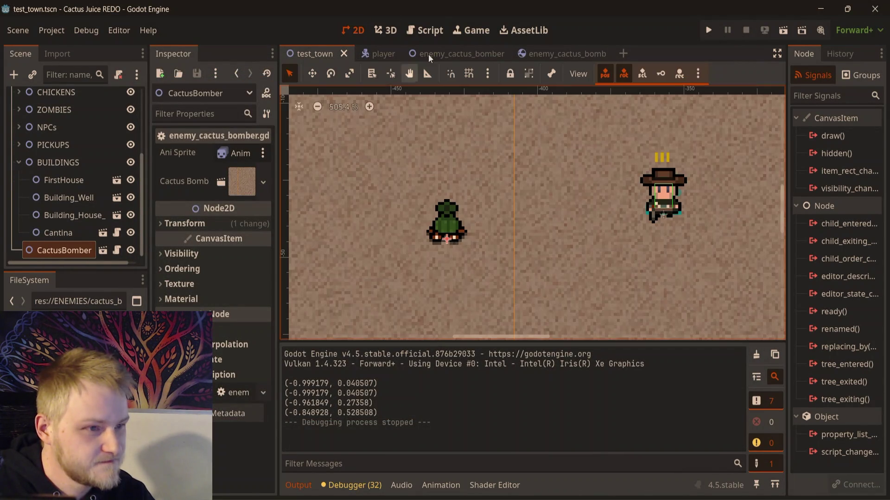
- Set the arc_velocity key at 0.9667 s to y 10.0, save the bomb scene, and run it
left_click(437, 29)
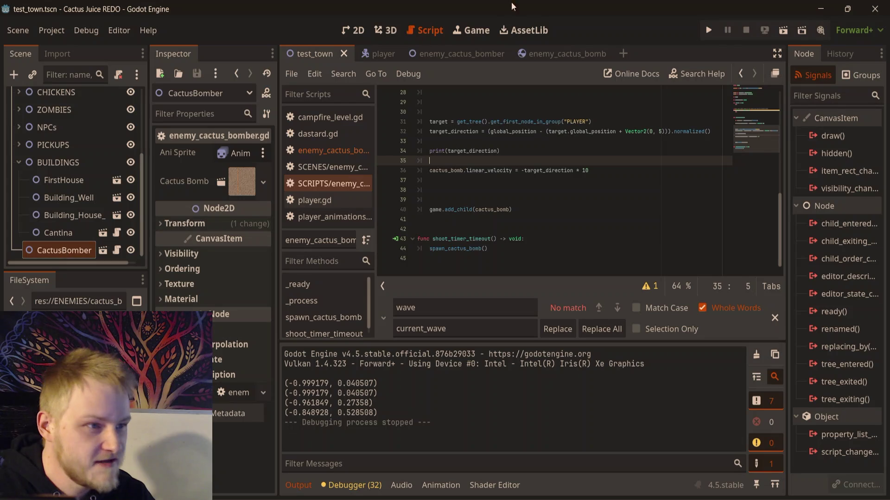
left_click(577, 54)
left_click(96, 170)
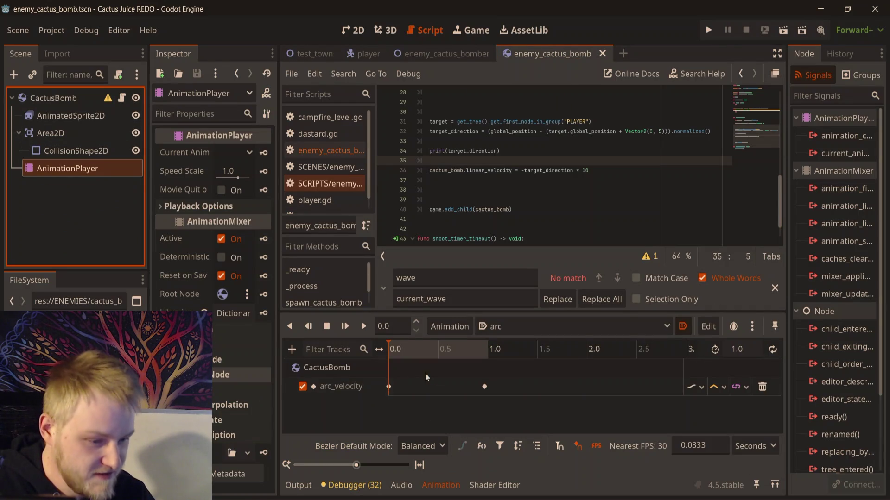
left_click(483, 387)
left_click(242, 194)
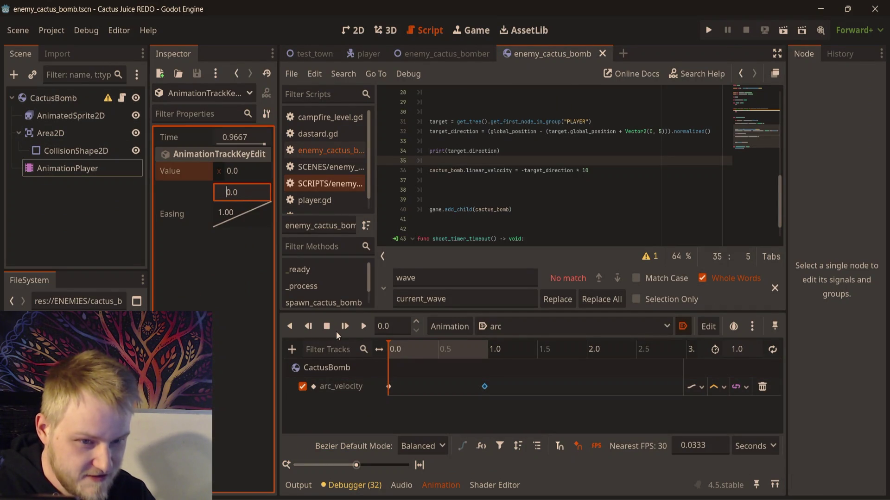
type("1")
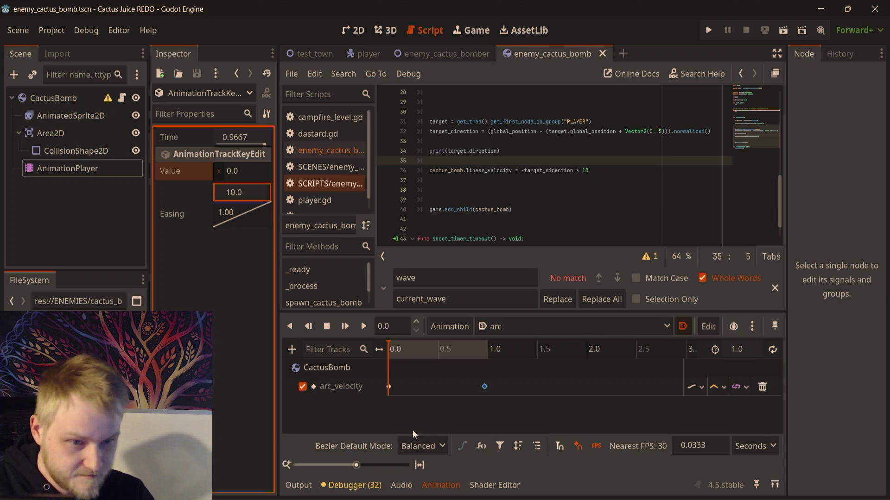
key("Return")
left_click(388, 387)
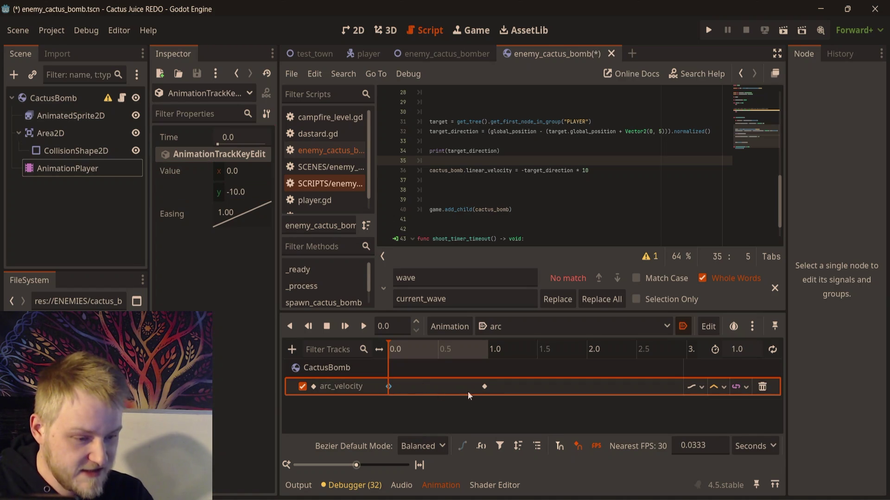
left_click(482, 390)
key("ctrl+s")
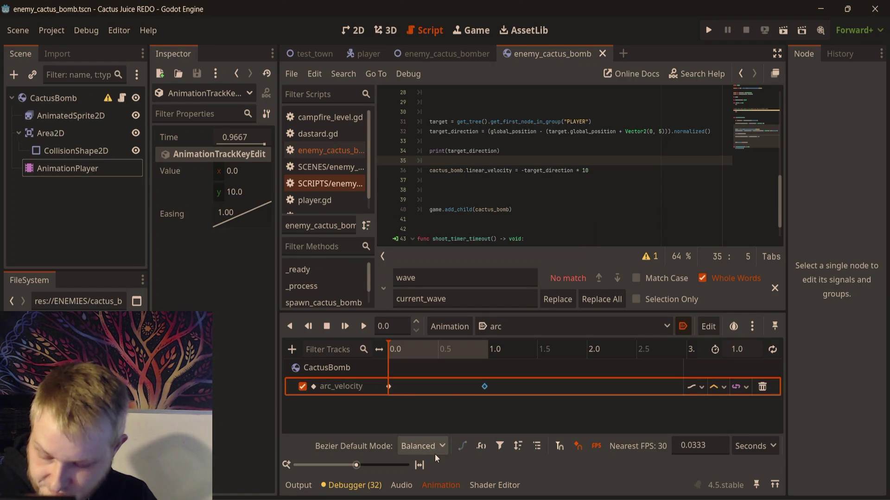
key("F6")
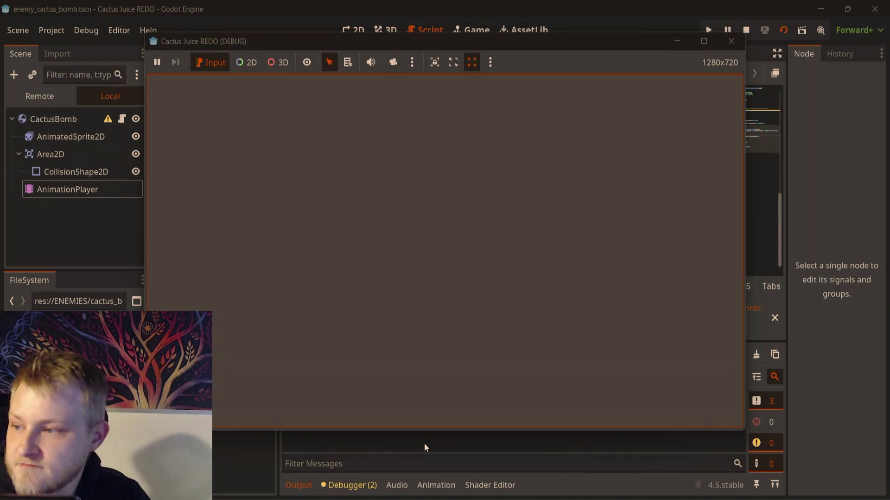
- Playtest test_town, walking the player up and left, then return to the bomber script's velocity line
left_click(744, 36)
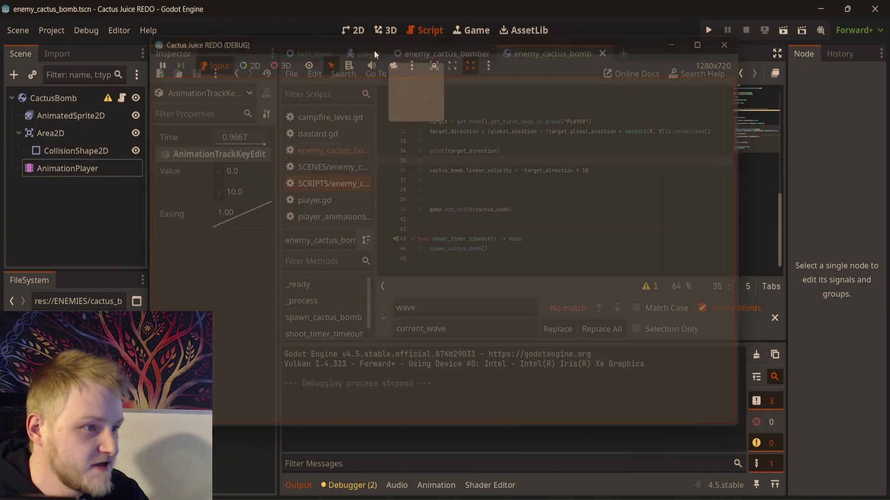
left_click(315, 49)
key("F6")
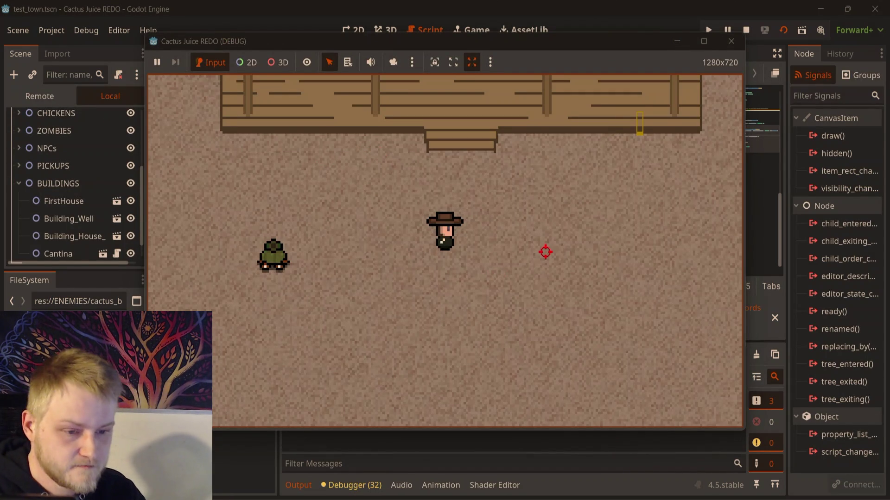
key("w")
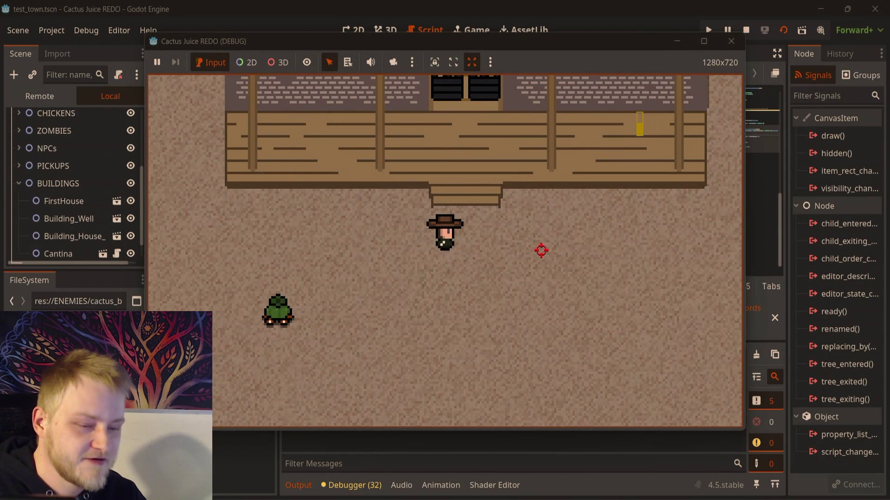
key("a")
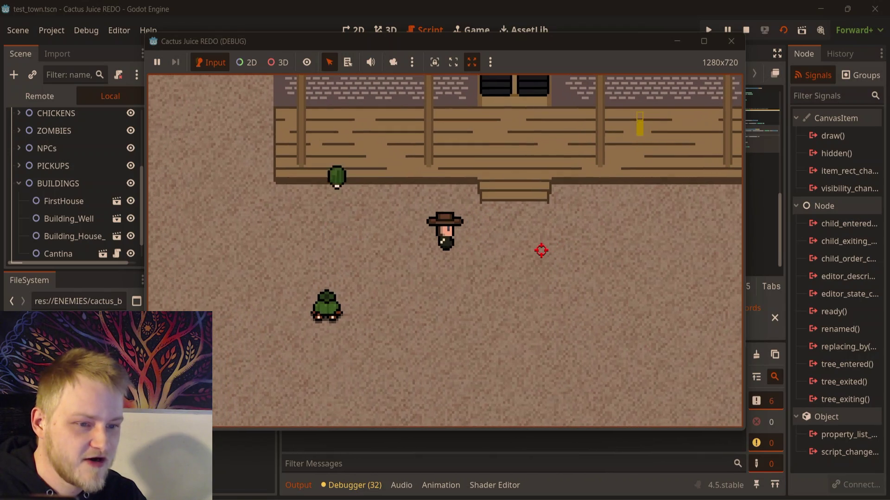
key("w")
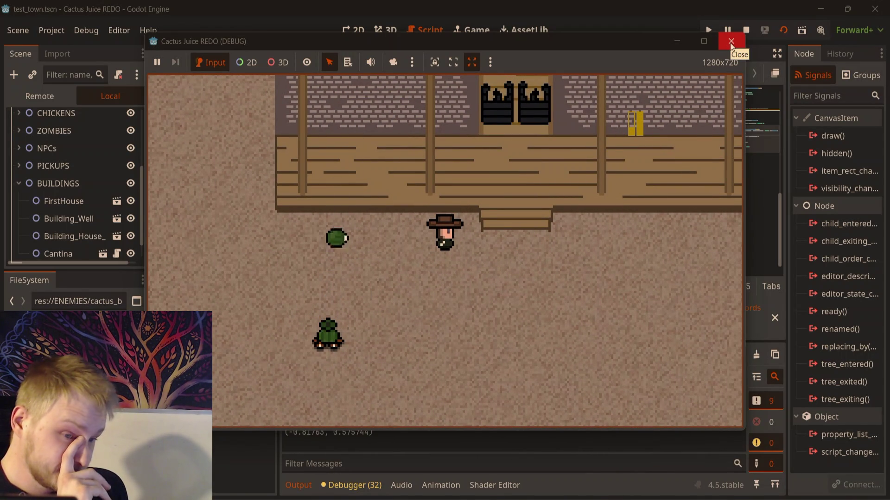
left_click(730, 43)
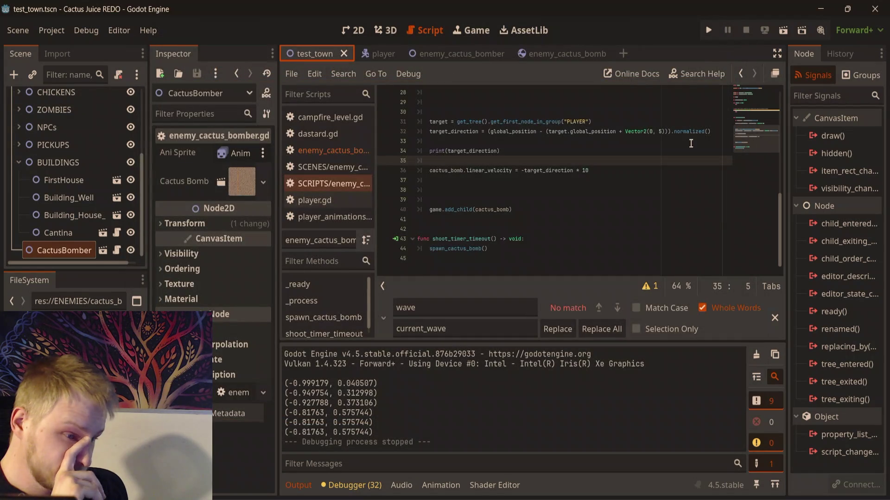
left_click(628, 200)
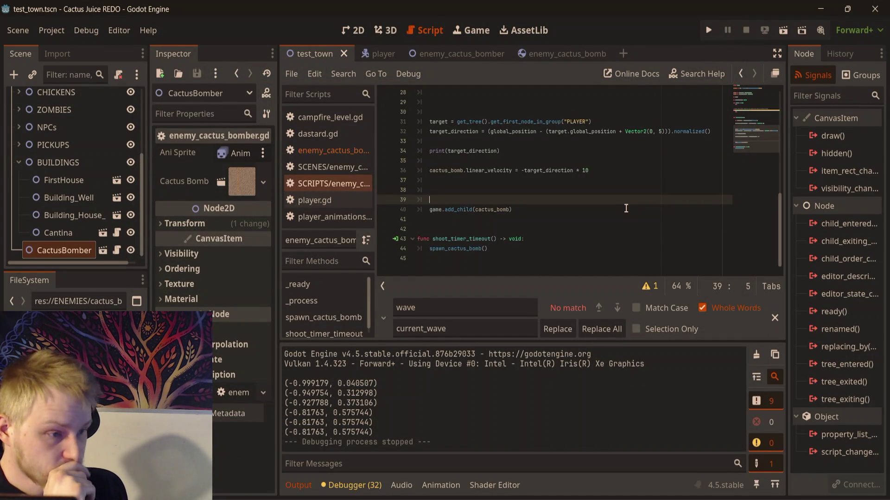
left_click(607, 170)
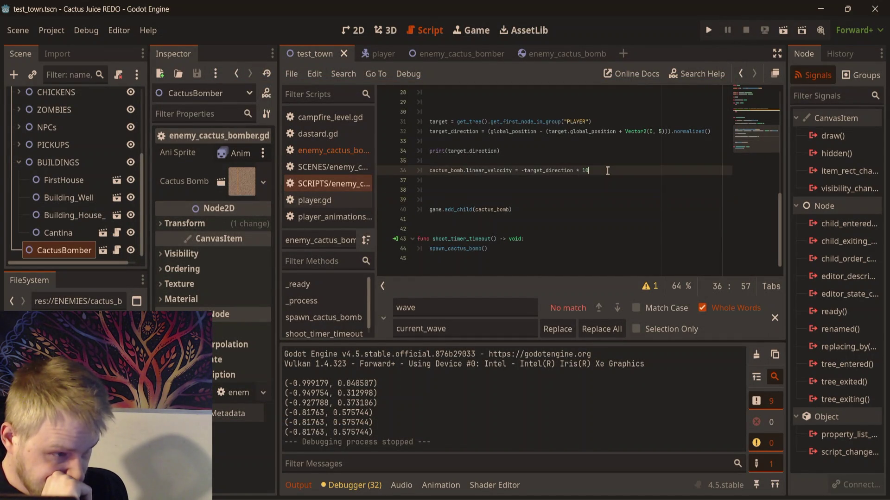
- Remove .normalized() and the * 10 scaling from the velocity line and playtest the town
scroll(607, 171, "up", 1)
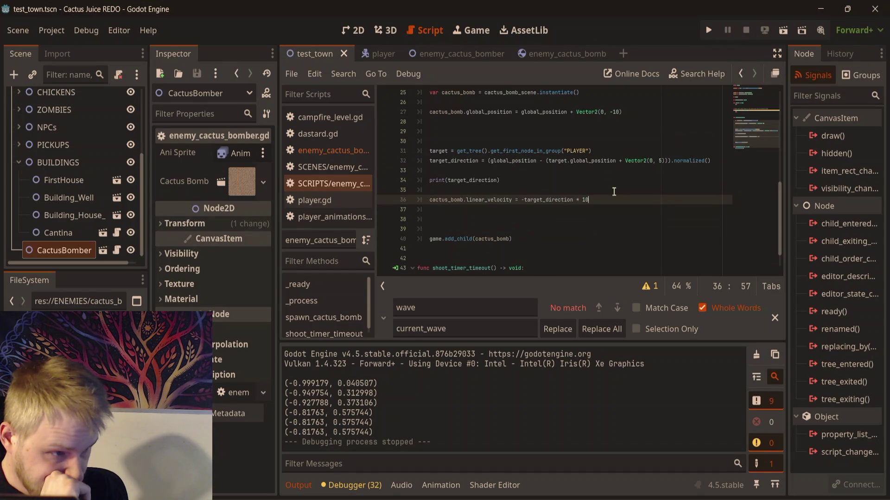
left_click_drag(711, 160, 672, 161)
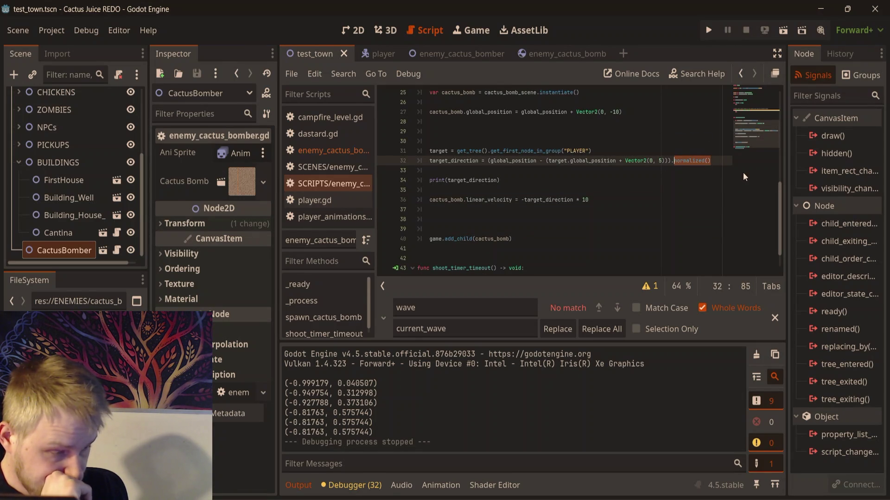
key("BackSpace")
key("BackSpace")
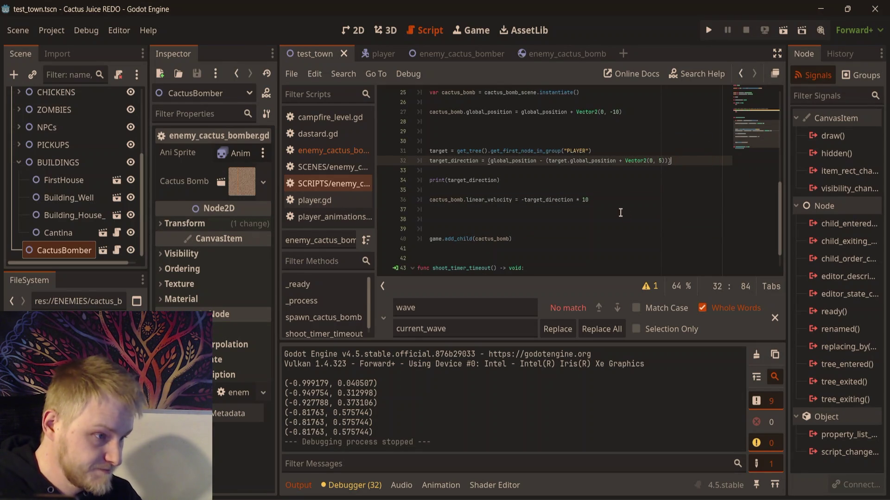
left_click(618, 199)
key("BackSpace")
key("BackSpace")
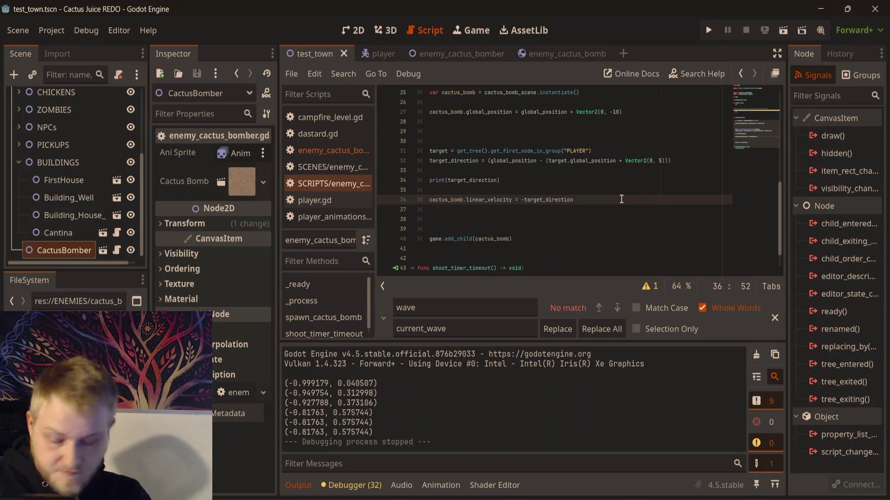
key("F6")
key("w+d")
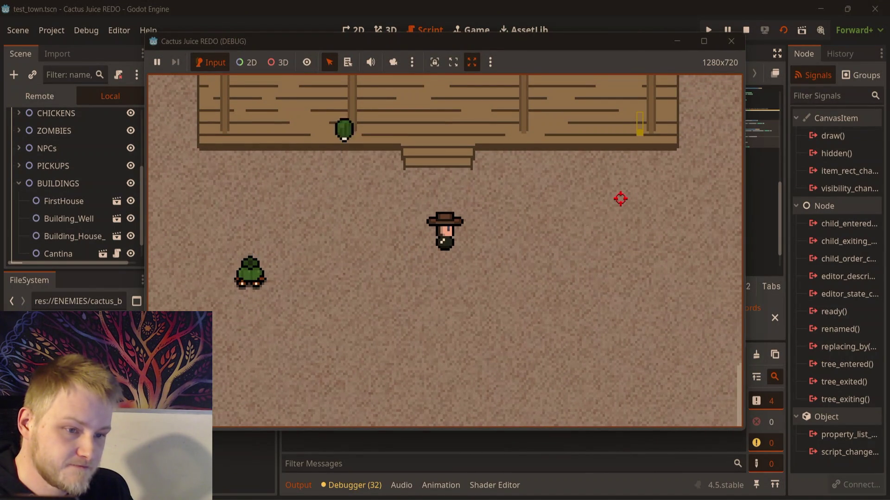
key("w")
key("w")
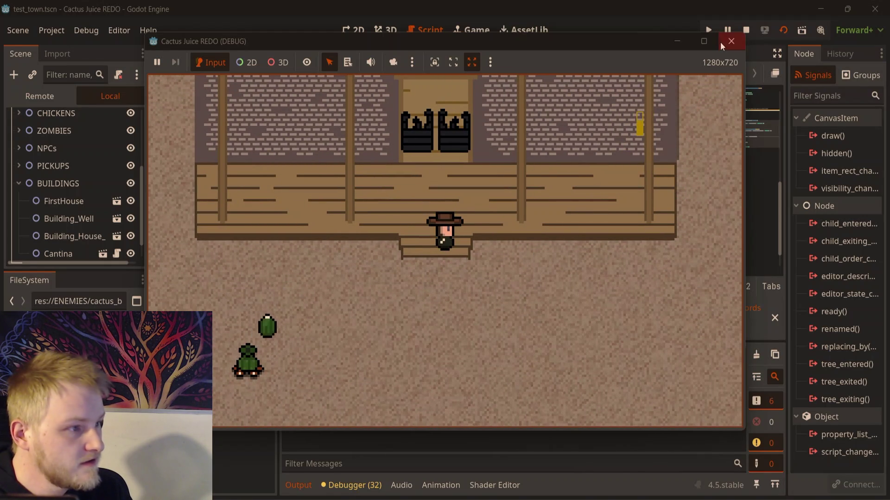
left_click(731, 42)
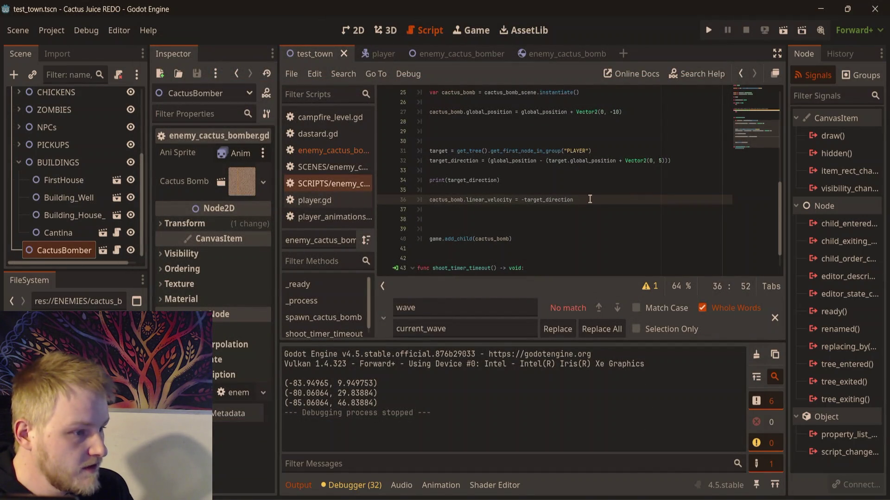
- Undo the velocity line edits and rerun the town scene
key("ctrl+z")
key("ctrl+z")
left_click(619, 193)
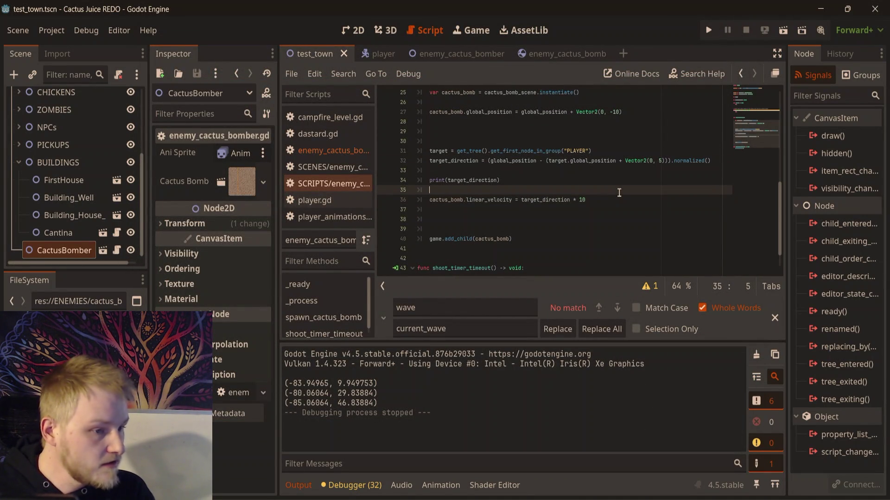
key("F6")
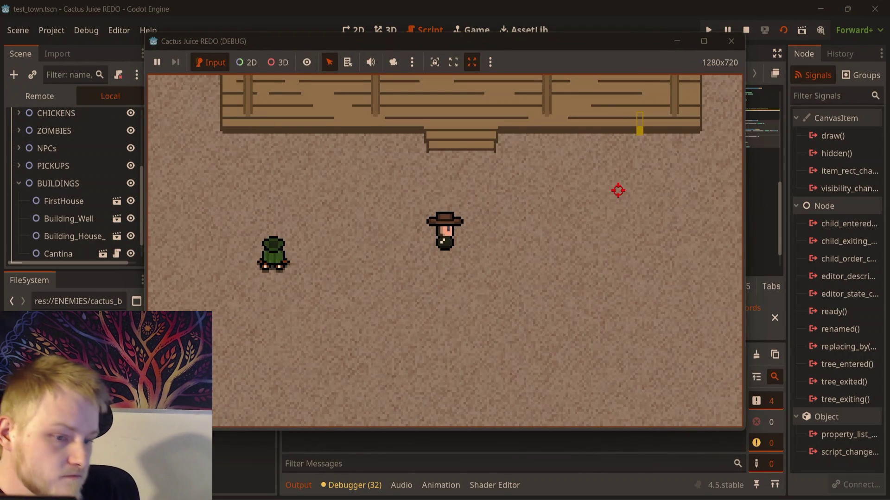
left_click(731, 41)
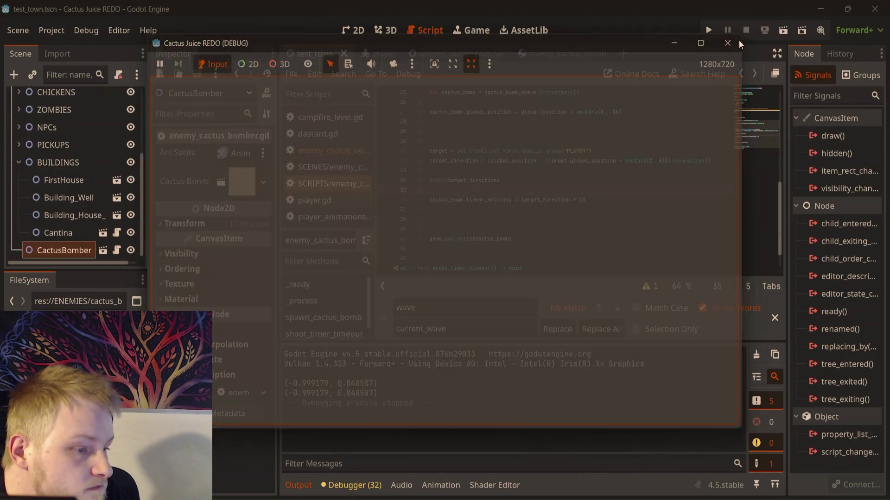
- Restore the minus before target_direction on line 36, then select the cactus bomb's AnimationPlayer
left_click(521, 200)
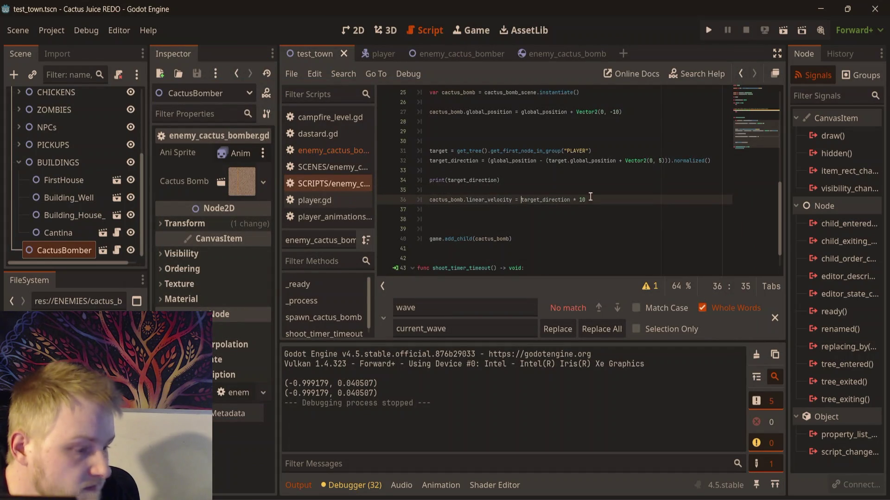
type("-")
left_click(606, 189)
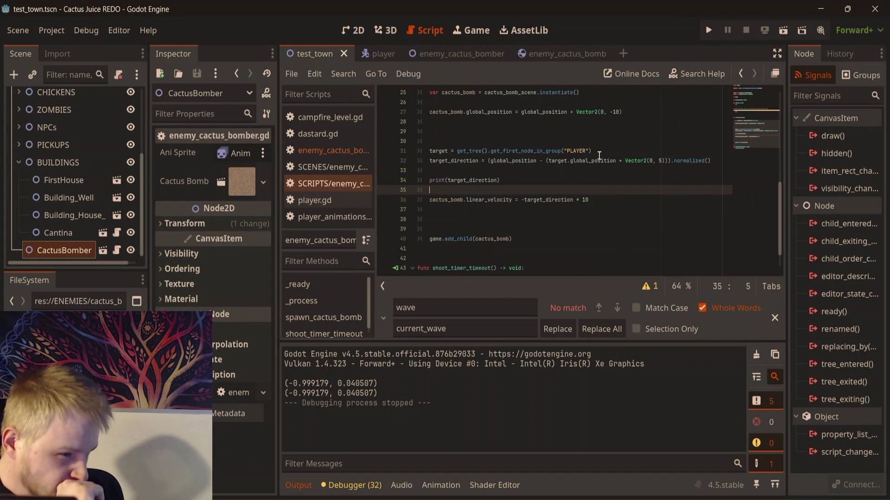
left_click(603, 197)
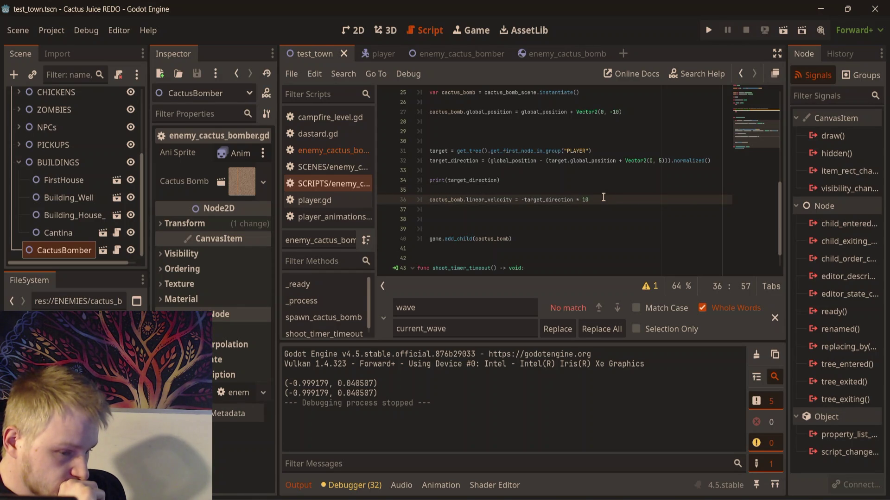
left_click(565, 55)
left_click(69, 169)
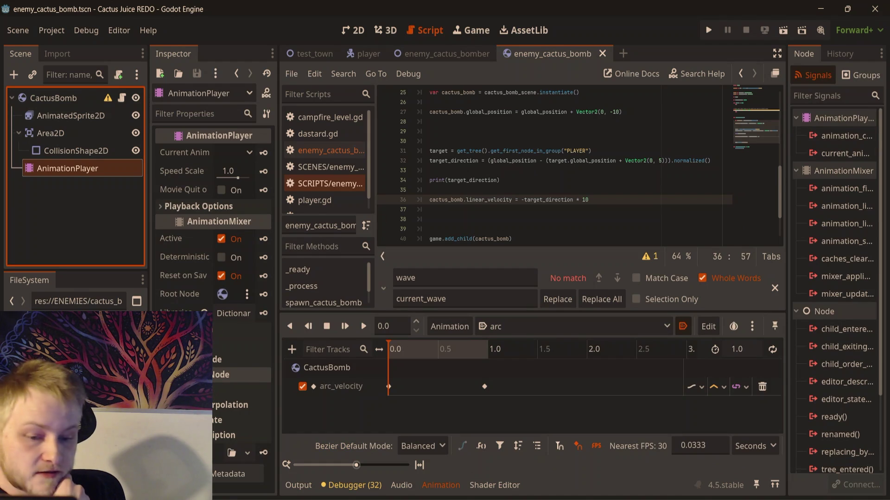
- Set the arc_velocity keys to y -5.0 at start and 5.0 near one second, save, and run
left_click(390, 387)
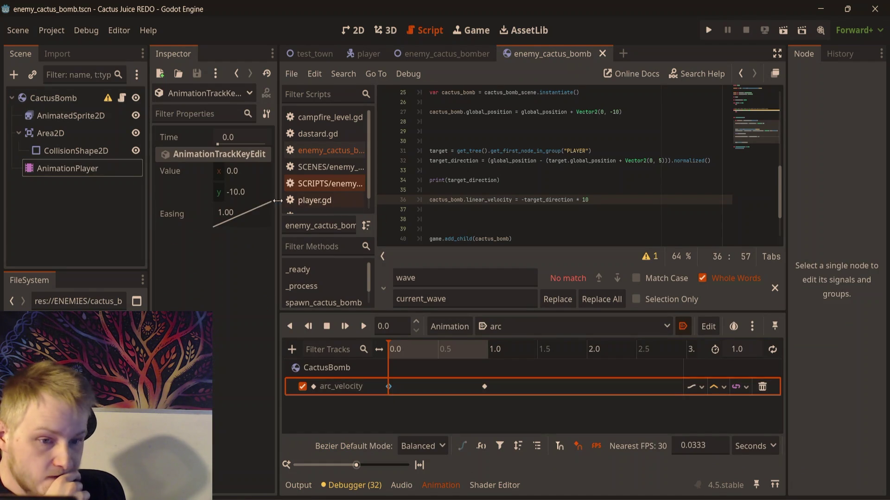
left_click(237, 192)
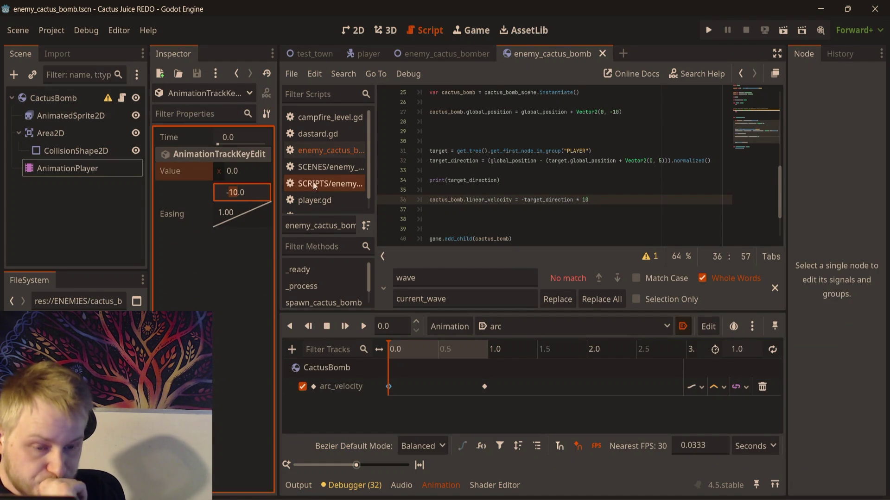
type("5")
key("Return")
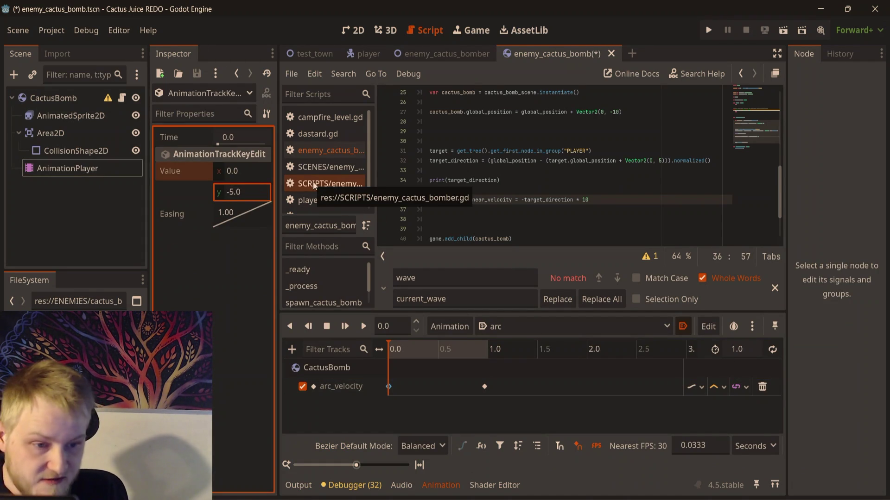
left_click(484, 387)
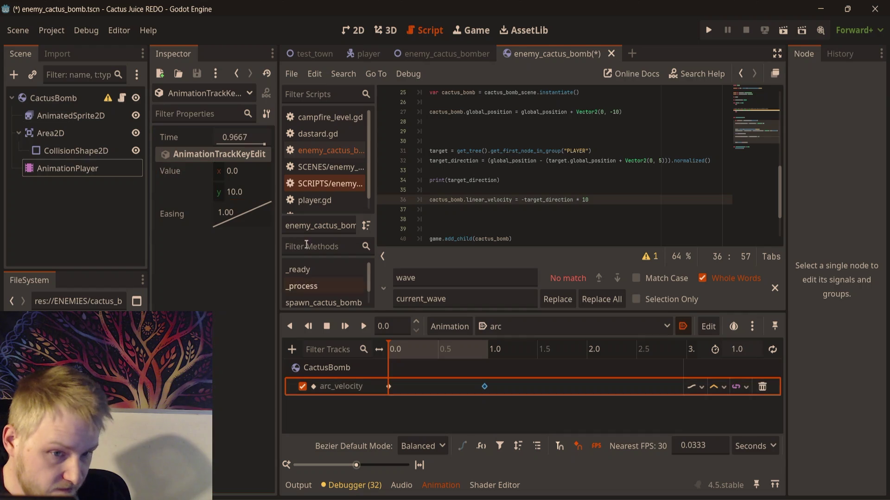
key("Return")
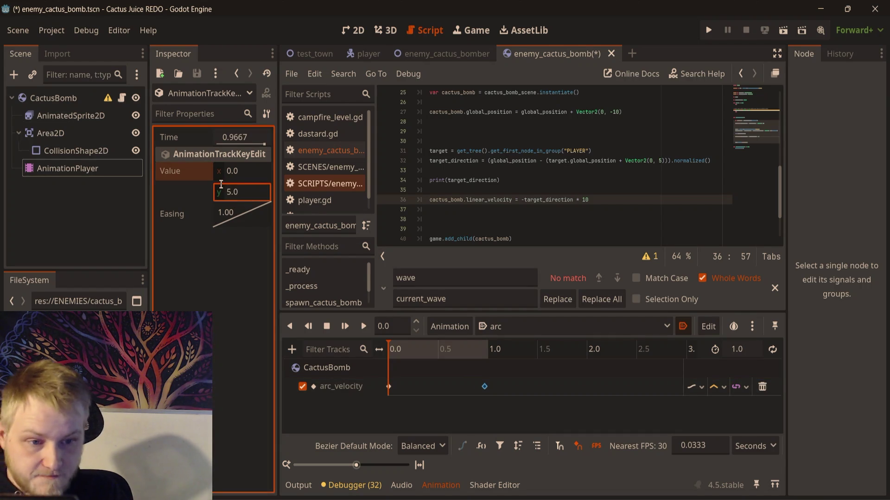
key("ctrl+s")
key("F6")
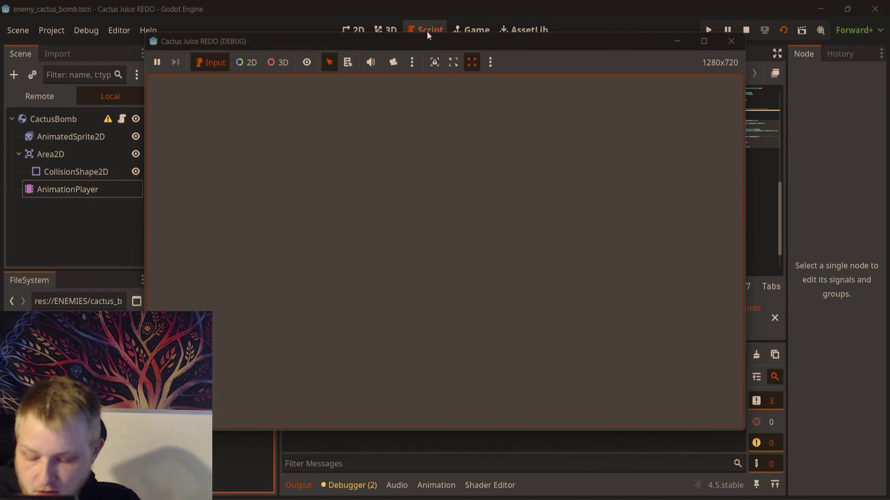
- Stop the bomb scene and playtest the test_town scene
key("F8")
left_click(315, 51)
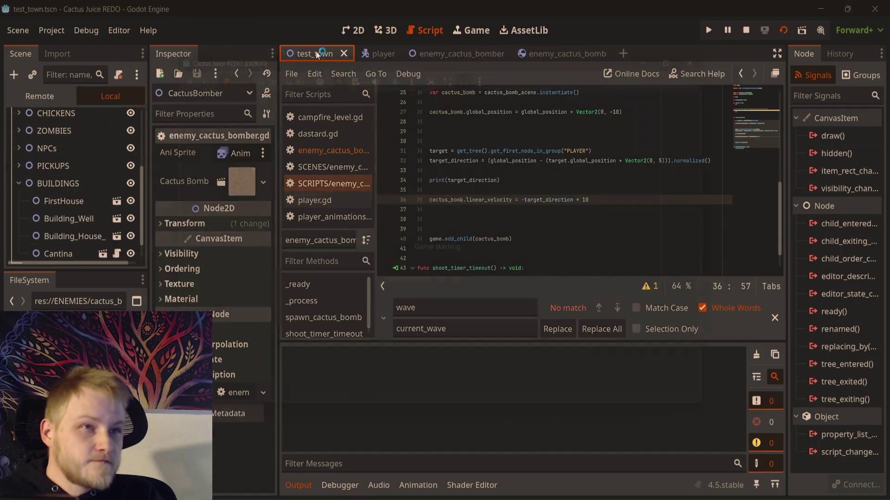
key("F6")
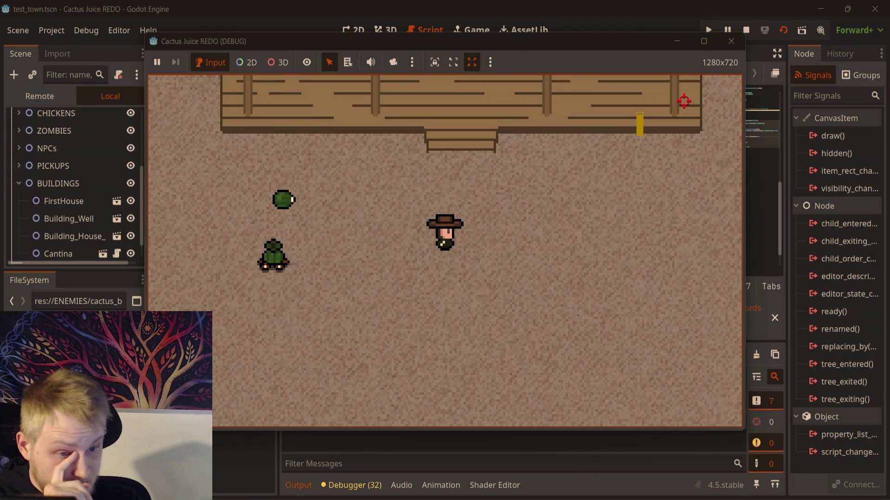
left_click(728, 42)
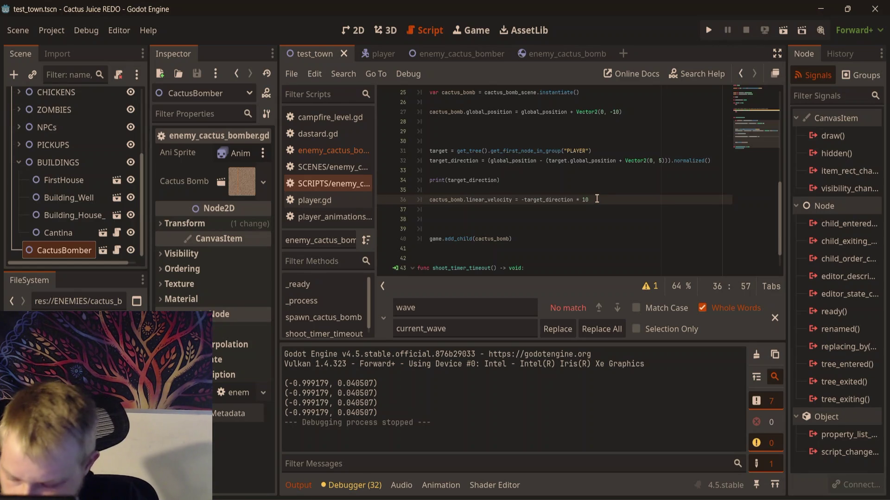
- Save the bomber script with the launch multiplier at * 42 and run the game to test it
key("ctrl+s")
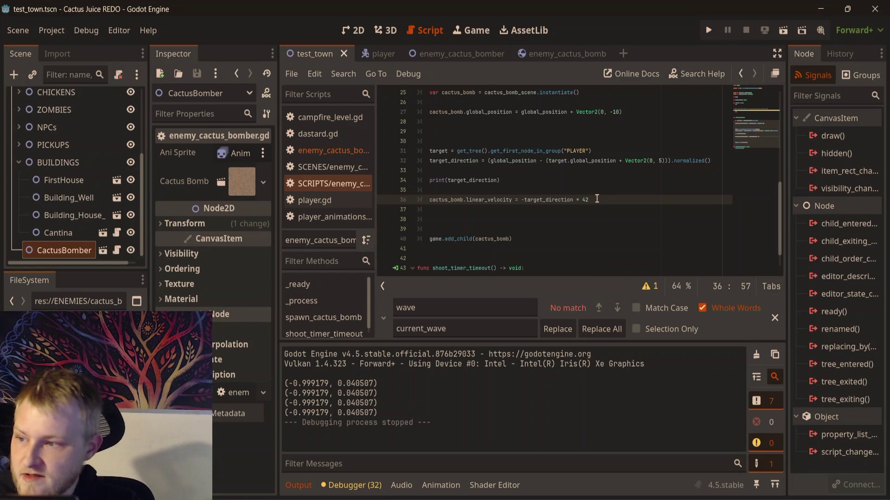
key("F5")
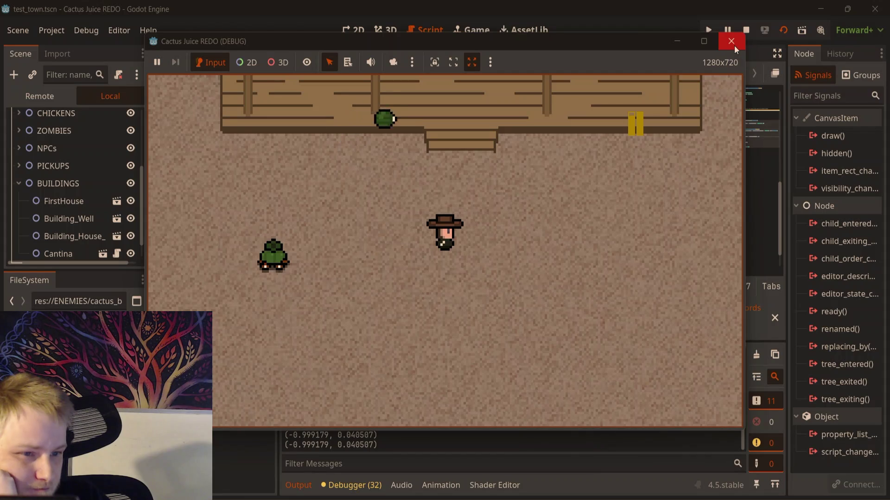
left_click(734, 46)
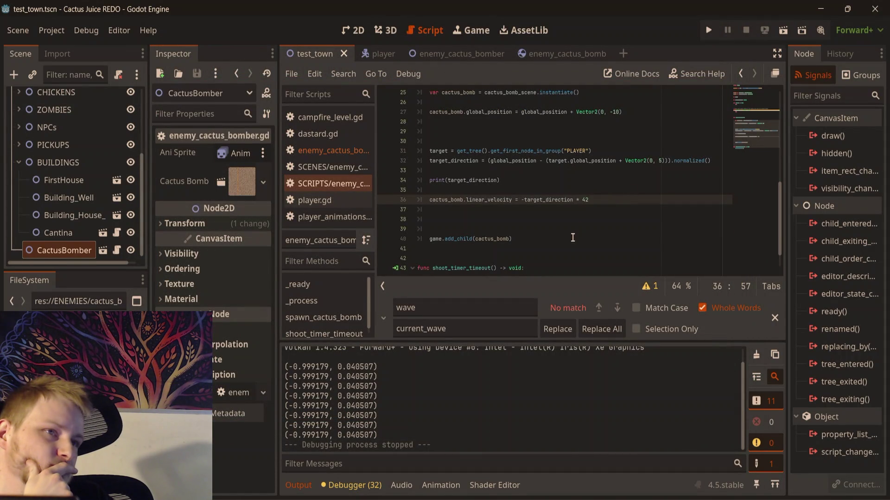
left_click(582, 226)
left_click(589, 208)
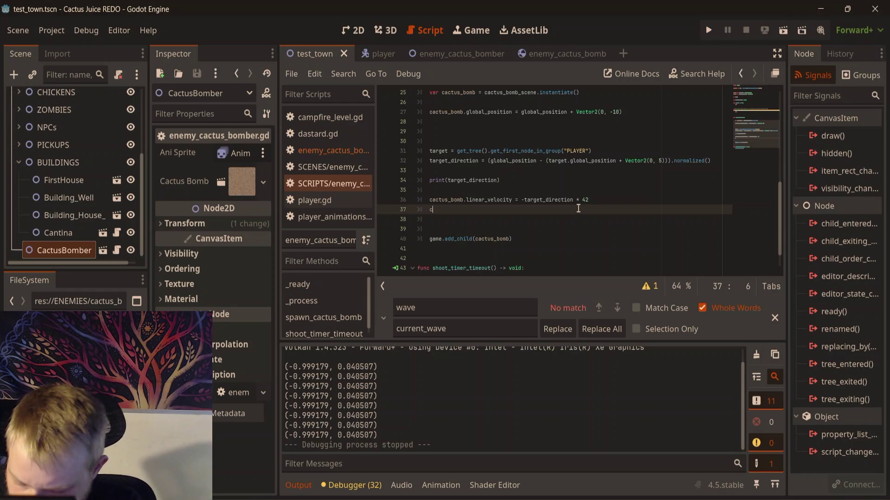
- Type the bomber line cactus_bomb.arc_velocity = Vector2(0,-5 and test-run the game with F5
type("_b")
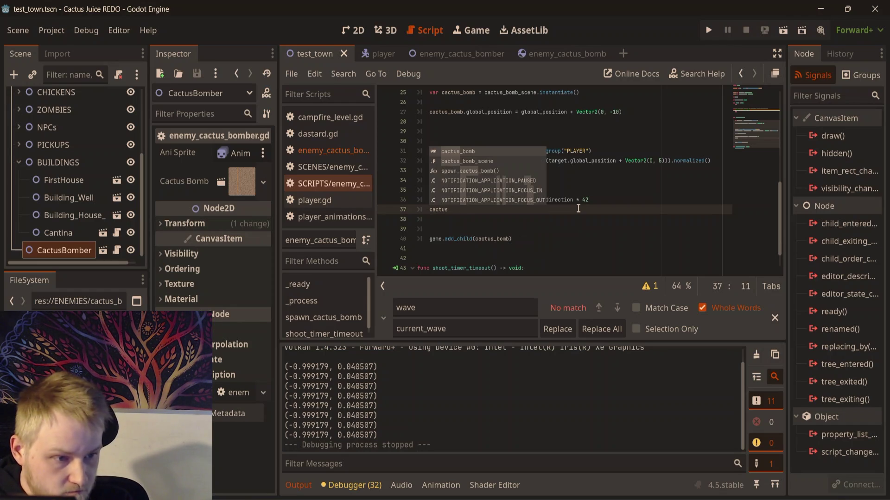
type("omb")
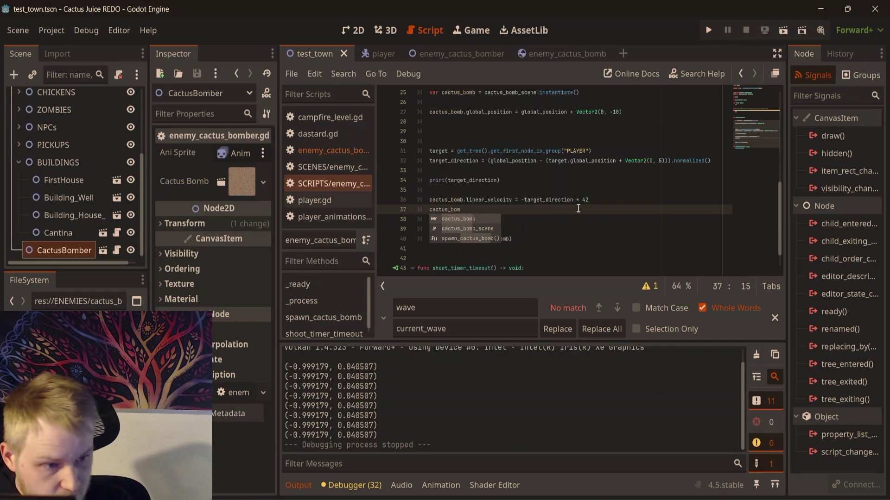
type(".arc_")
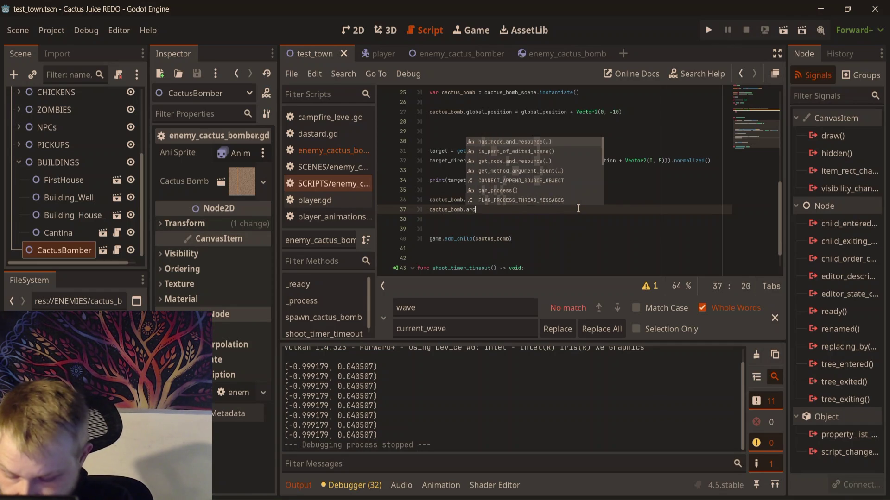
type("velocity")
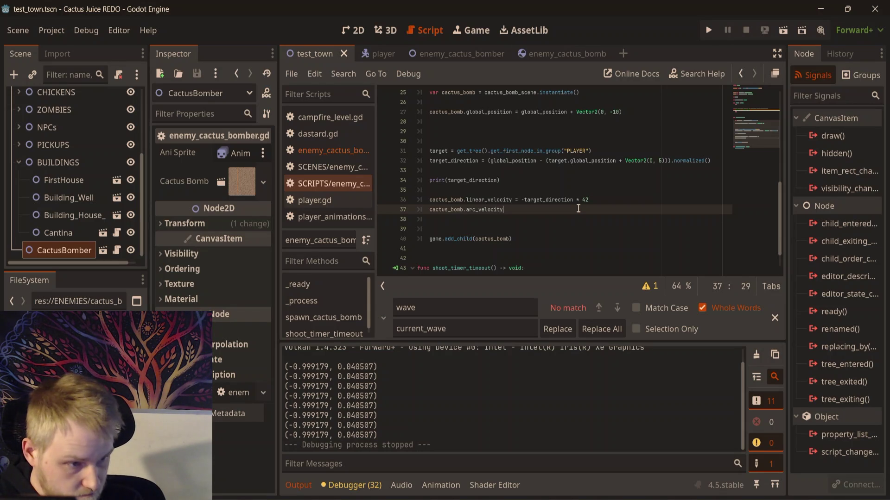
type(" = ")
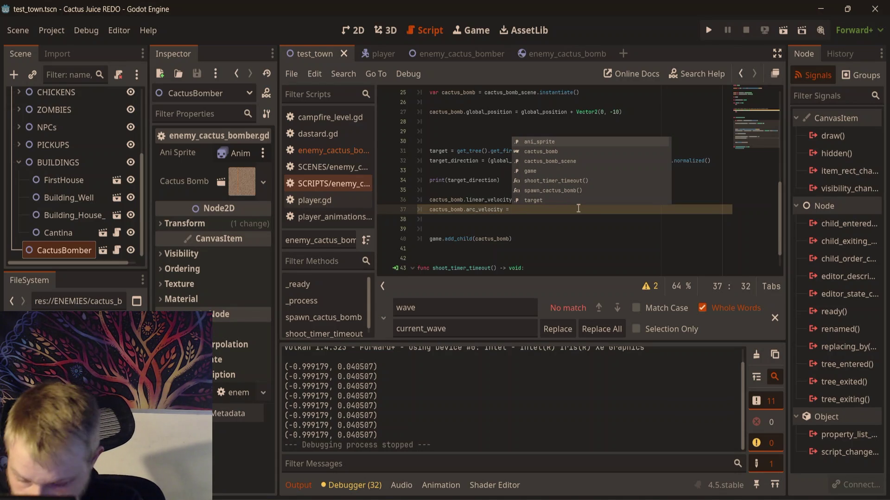
type("Vector")
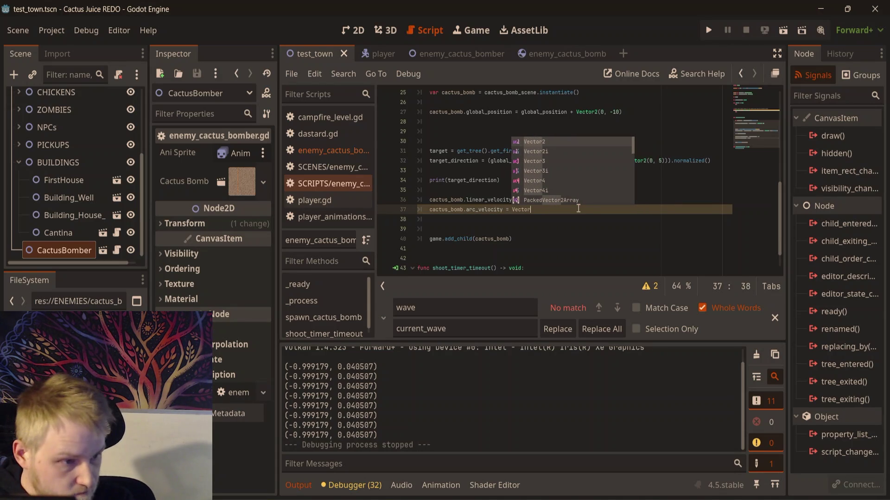
type("2")
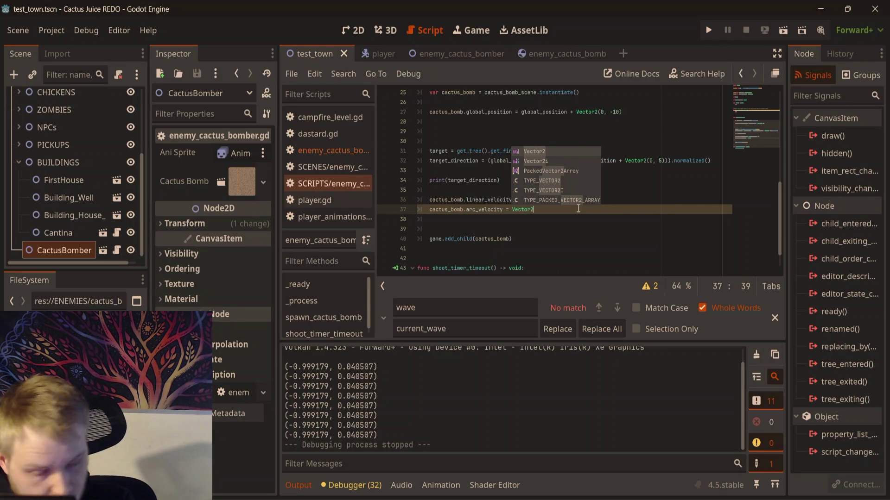
type("(0")
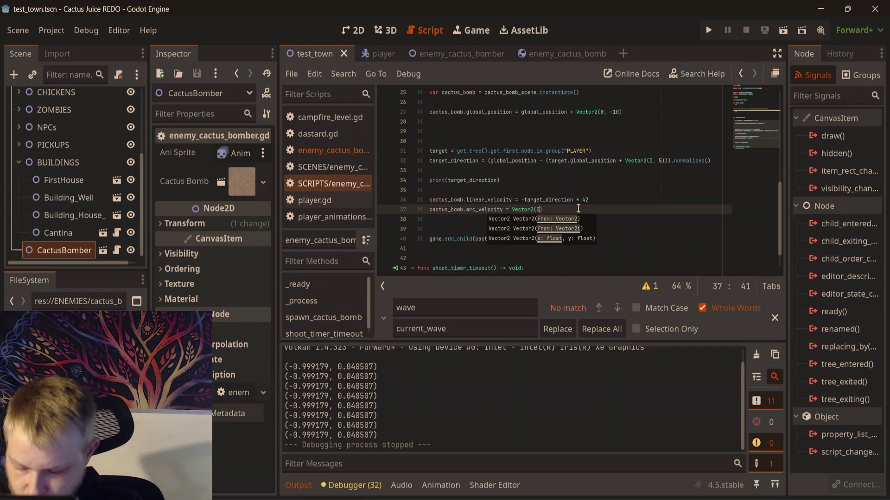
type(",-5")
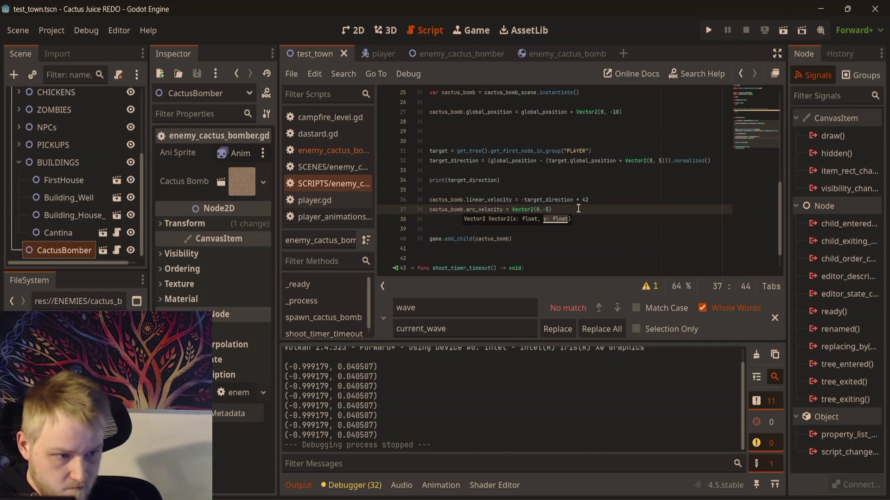
key("F5")
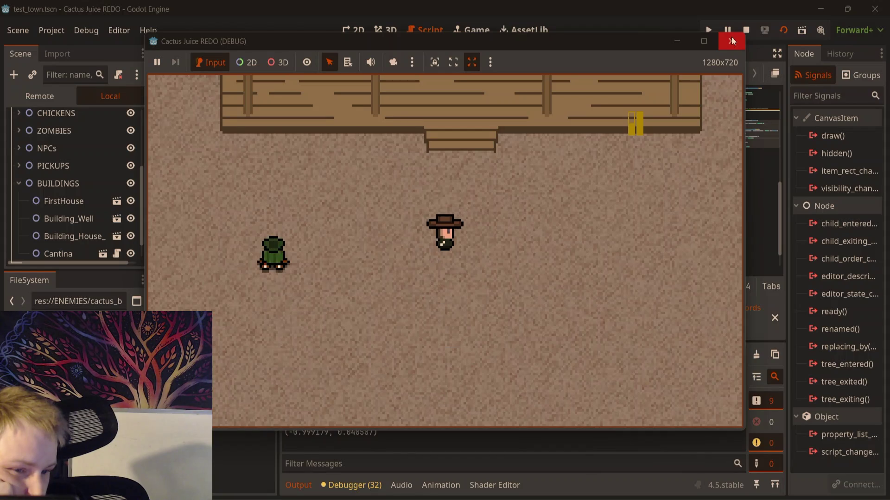
left_click(732, 41)
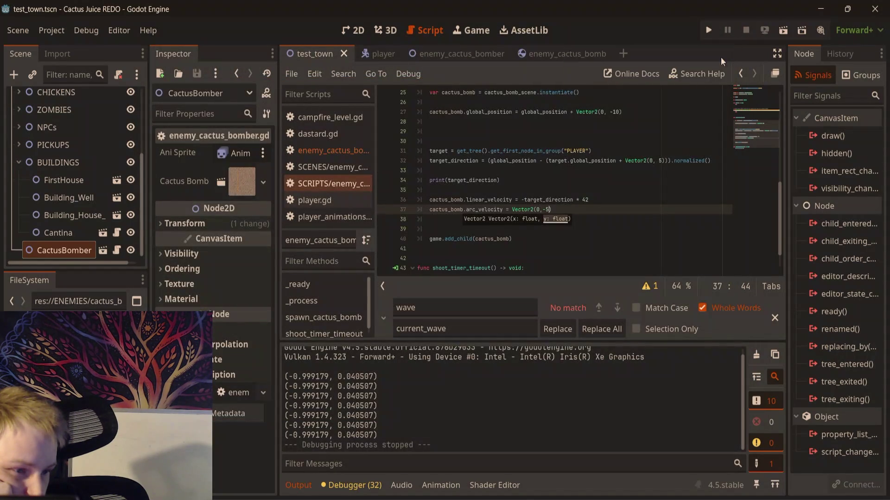
- Review the arc_velocity and linear_velocity lines in the bomber script
left_click(660, 186)
left_click(629, 219)
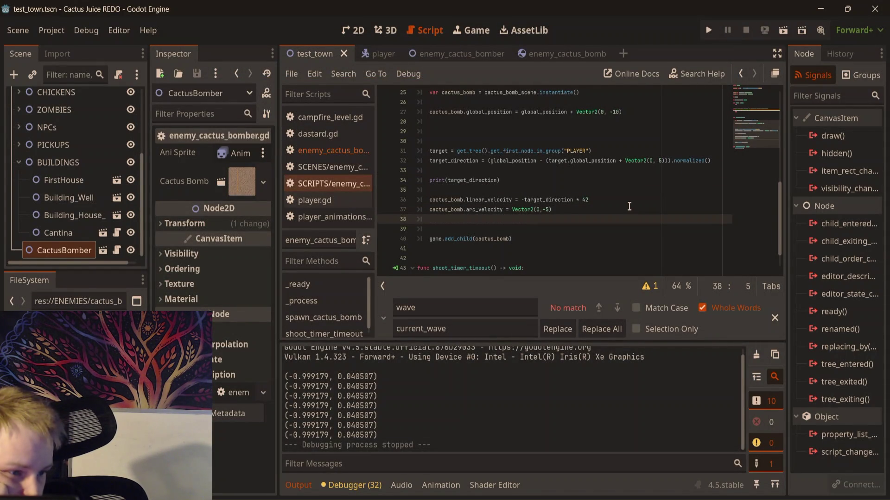
left_click(626, 213)
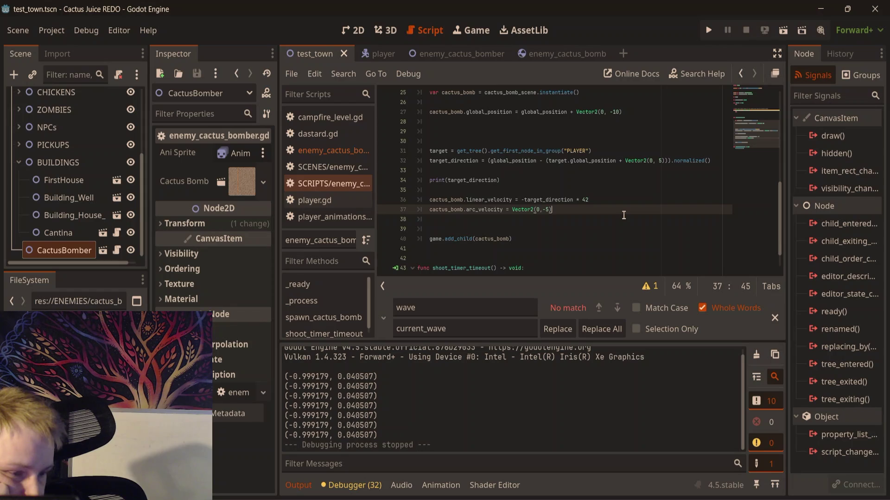
left_click(605, 200)
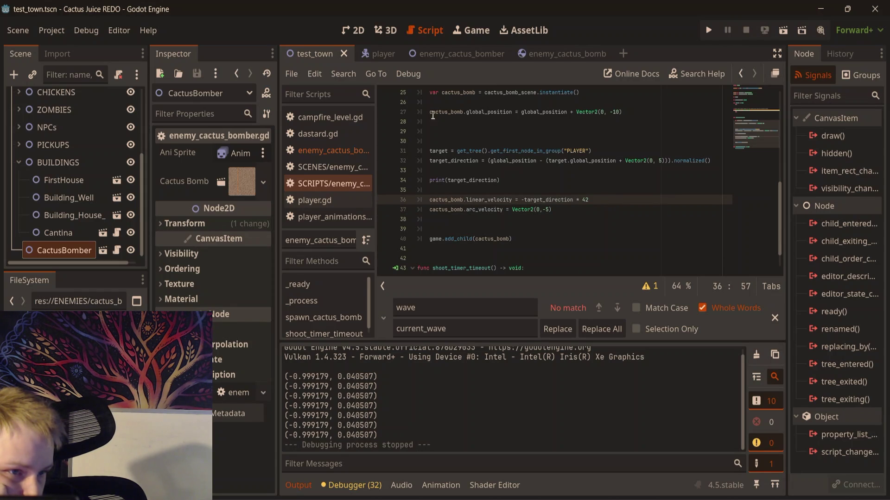
- In enemy_cactus_bomb's arc animation, set the arc_velocity keys to y -15.0 at start and 15.0 near one second
left_click(560, 54)
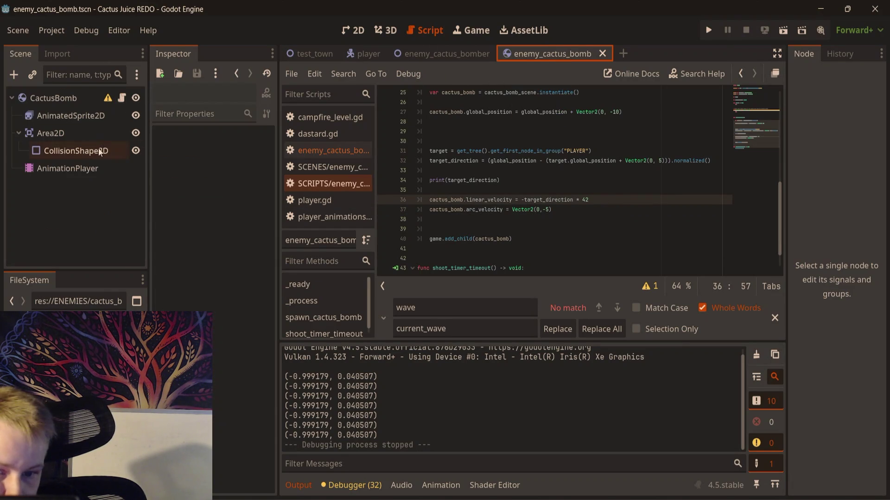
left_click(77, 165)
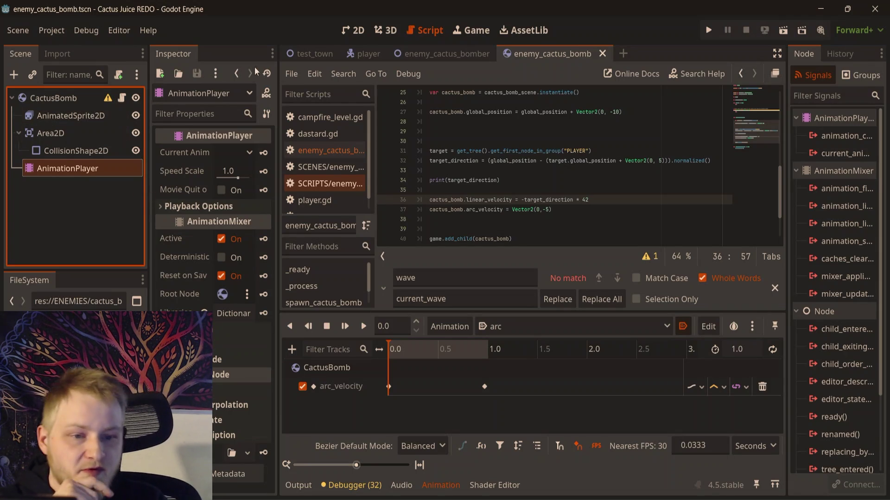
left_click(389, 386)
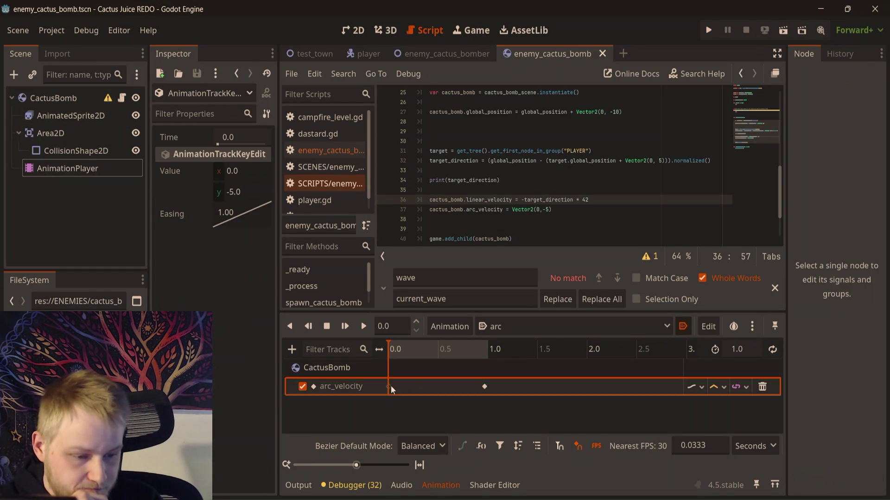
left_click(232, 196)
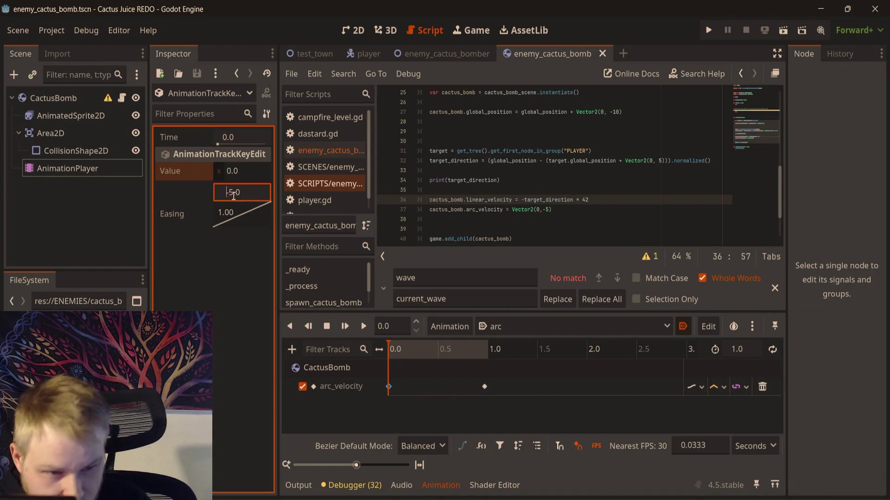
type("1")
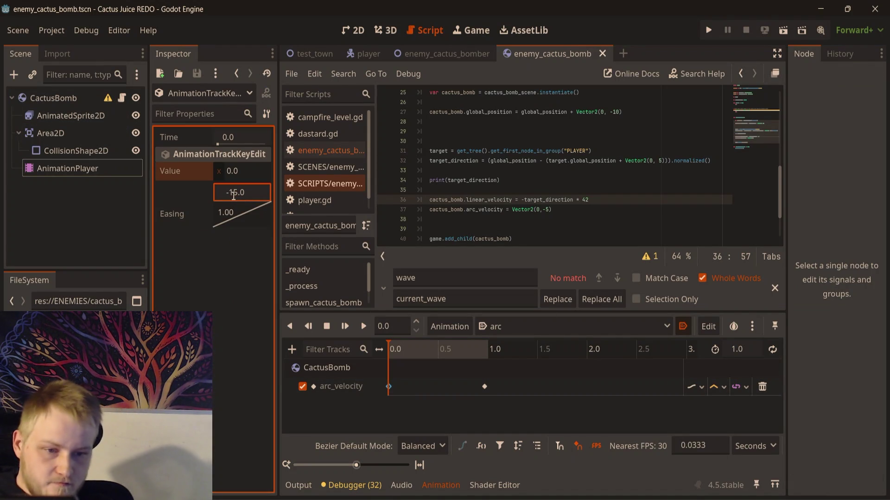
key("Return")
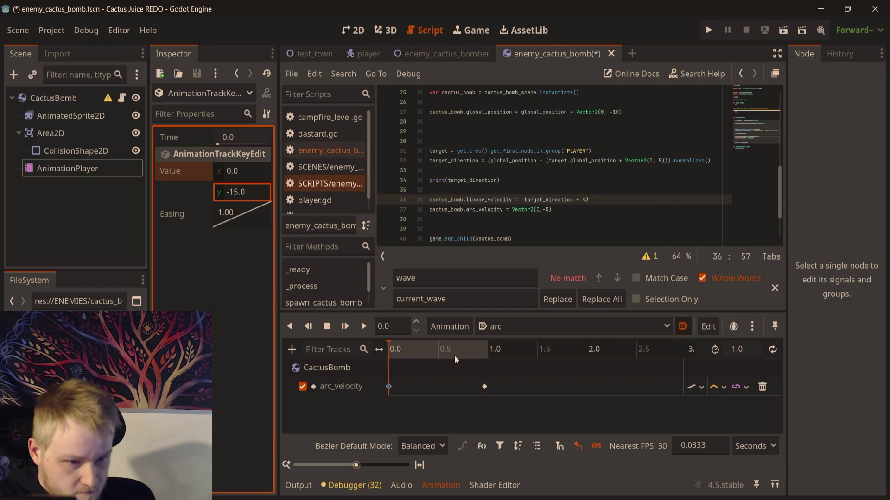
left_click(484, 387)
left_click(228, 192)
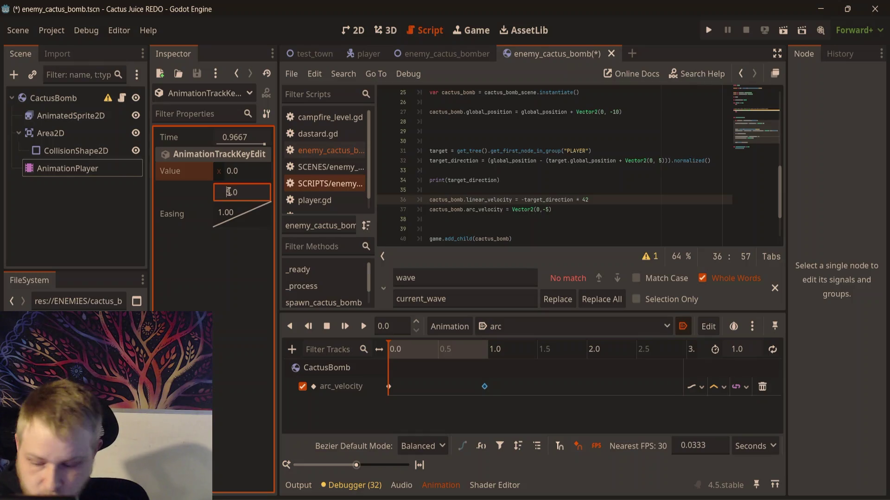
key("Return")
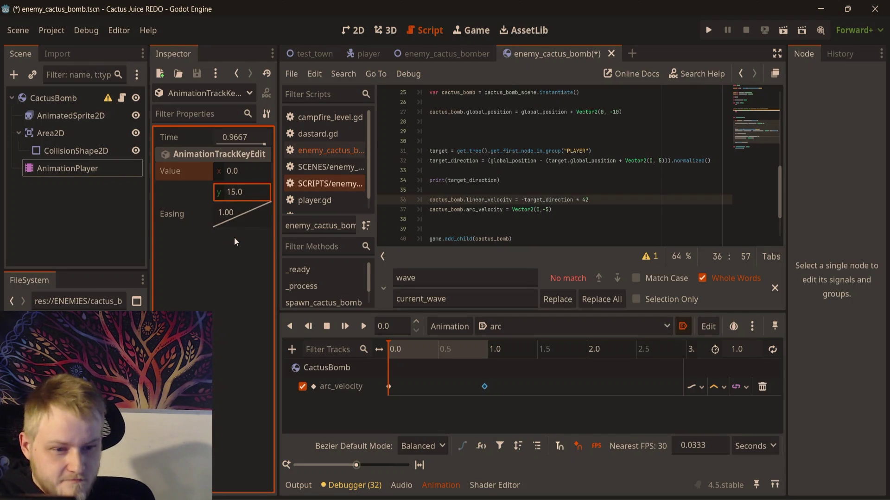
- Save the cactus bomb scene and test-run the test_town scene with F6
key("ctrl+s")
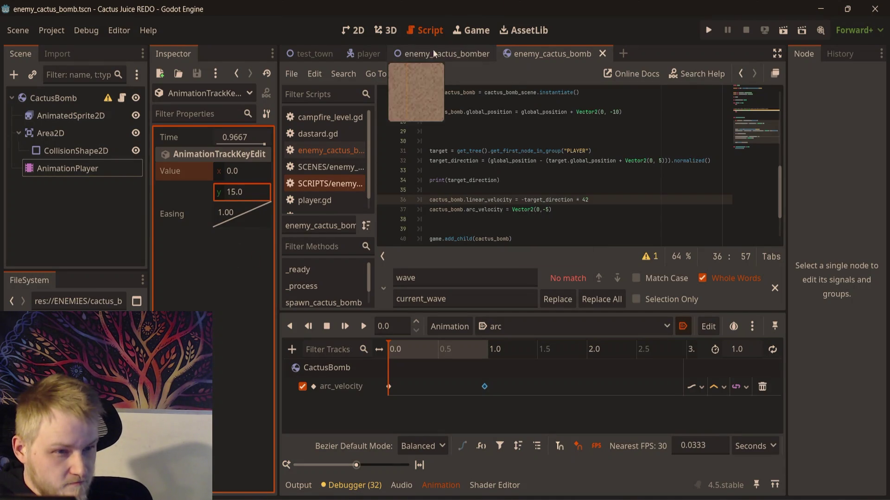
left_click(310, 55)
key("F6")
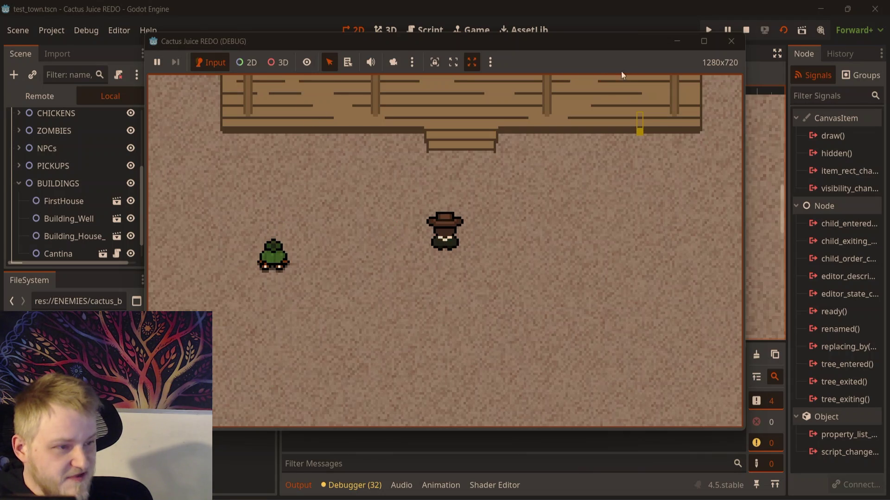
left_click(735, 42)
left_click(529, 51)
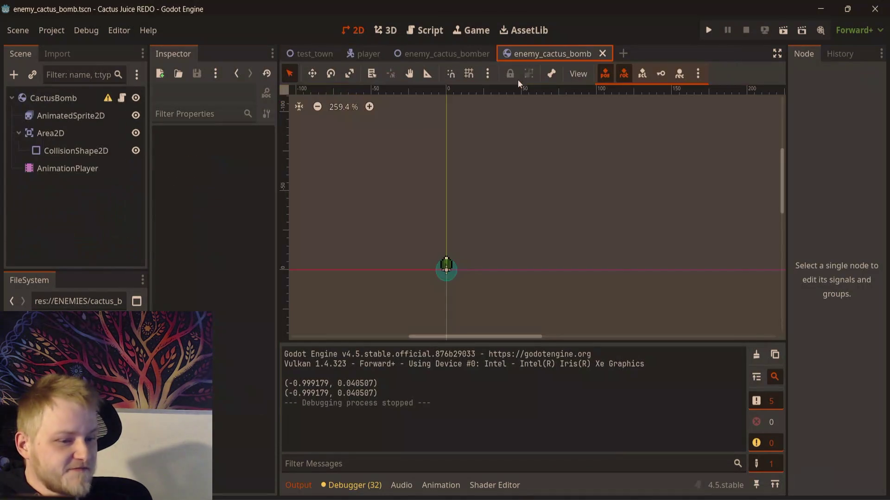
- Change the arc_velocity keys to y -5.0 at the start and 5.0 at the end, then save
left_click(67, 168)
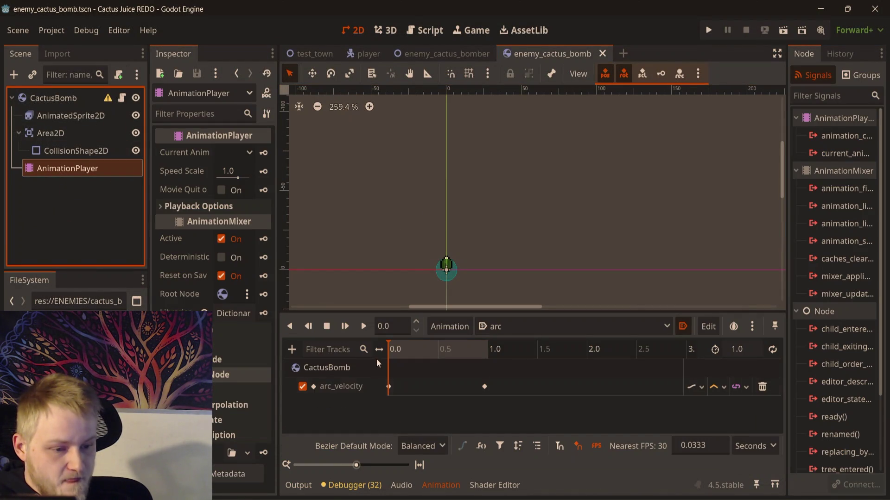
left_click(387, 387)
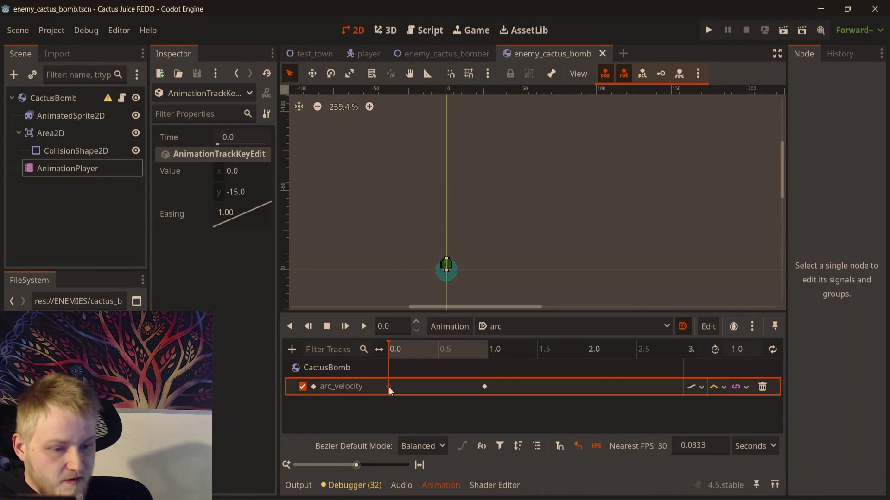
left_click(242, 193)
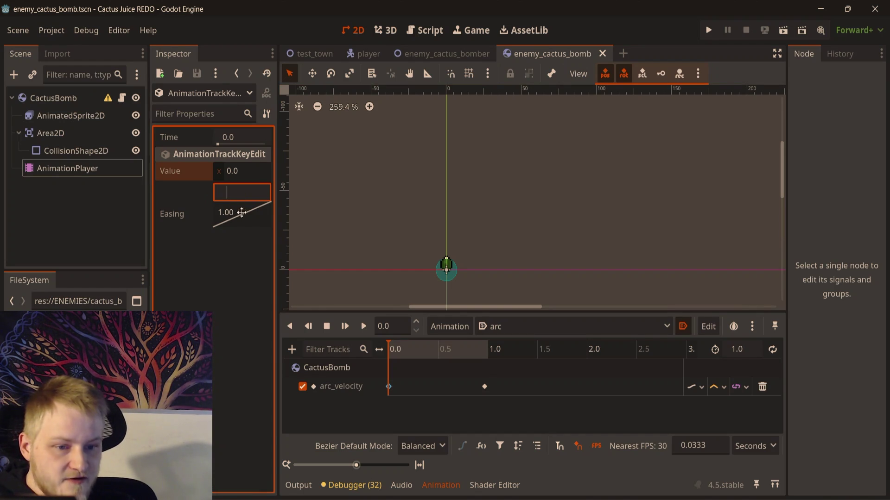
left_click(256, 173)
left_click(245, 192)
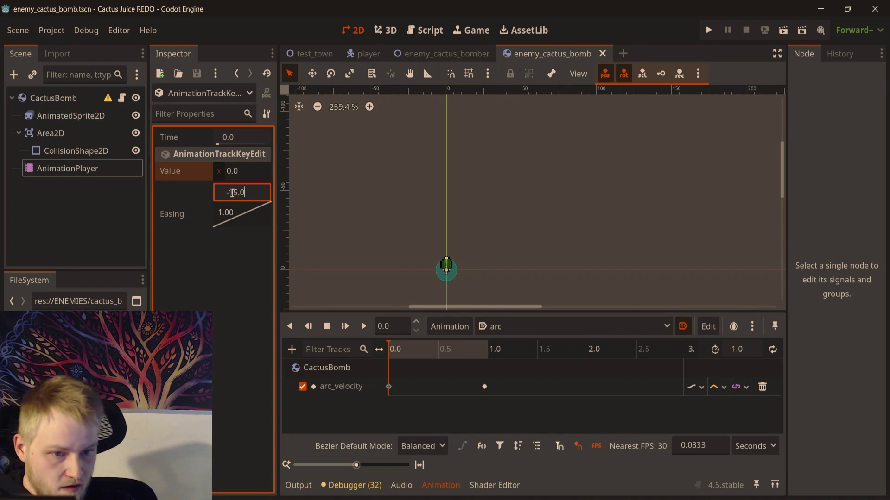
key("BackSpace")
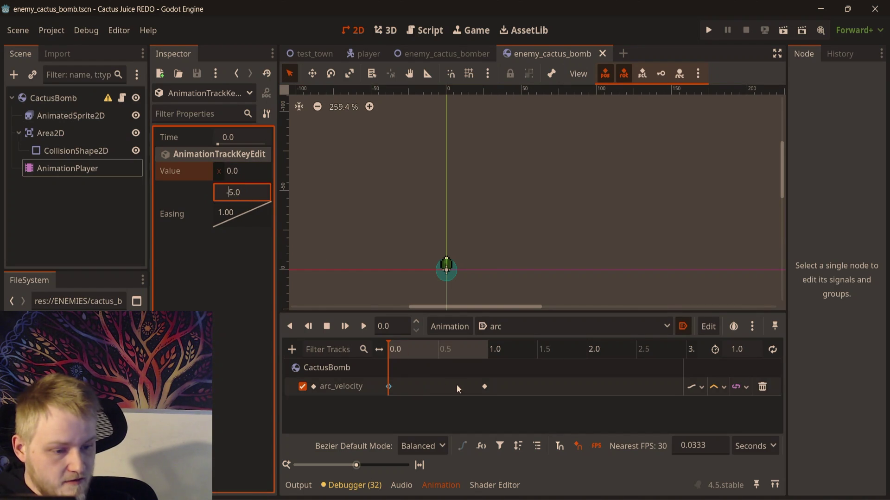
left_click(484, 387)
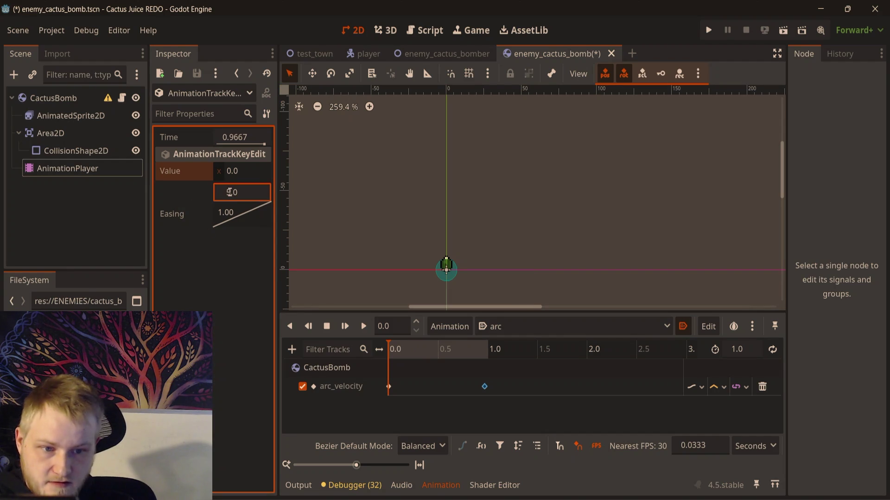
key("ctrl+s")
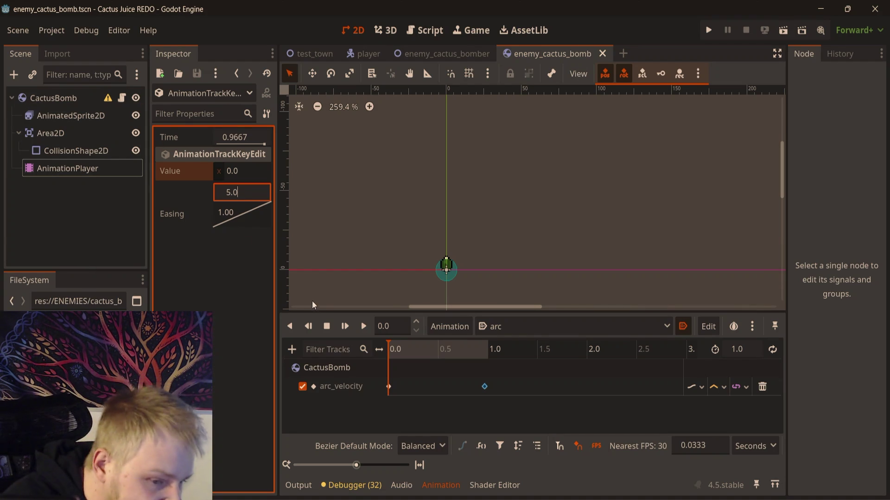
- Preview the arc animation, keep the starting keyframe at 0.0, and save the scene again
left_click(388, 389)
left_click_drag(390, 391, 393, 390)
key("d")
left_click_drag(443, 350, 341, 350)
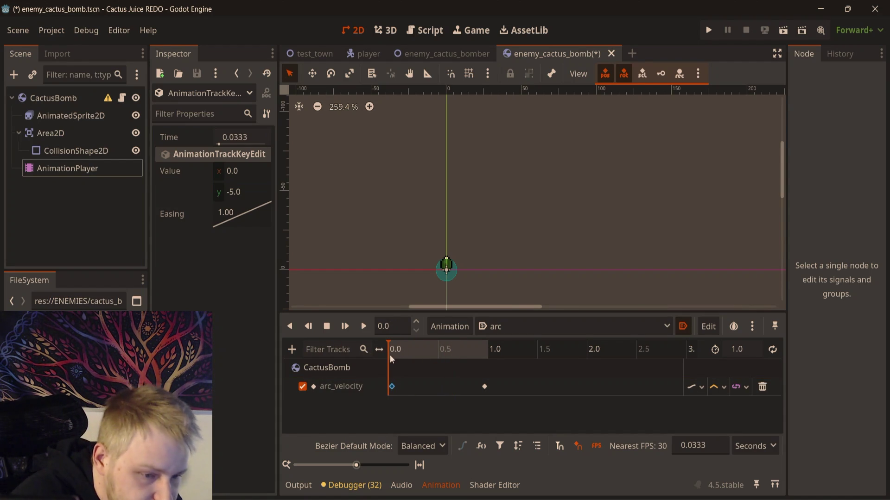
left_click_drag(392, 387, 386, 392)
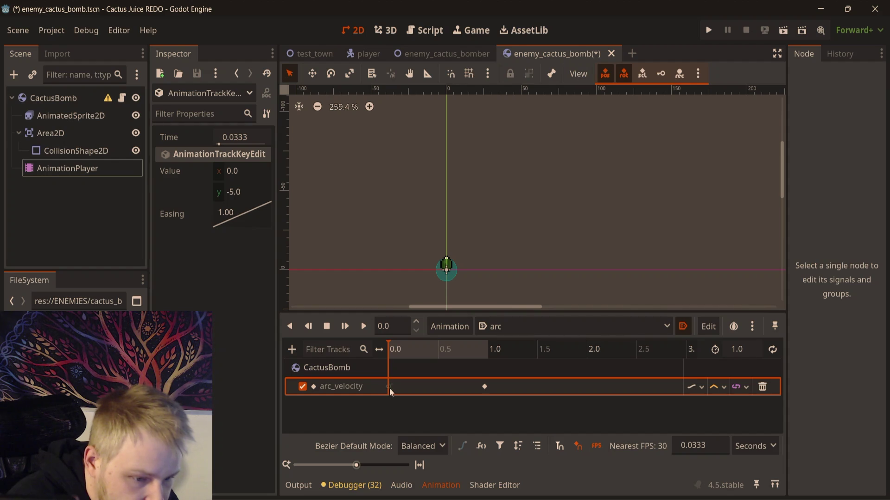
left_click_drag(223, 142, 210, 142)
left_click(405, 390)
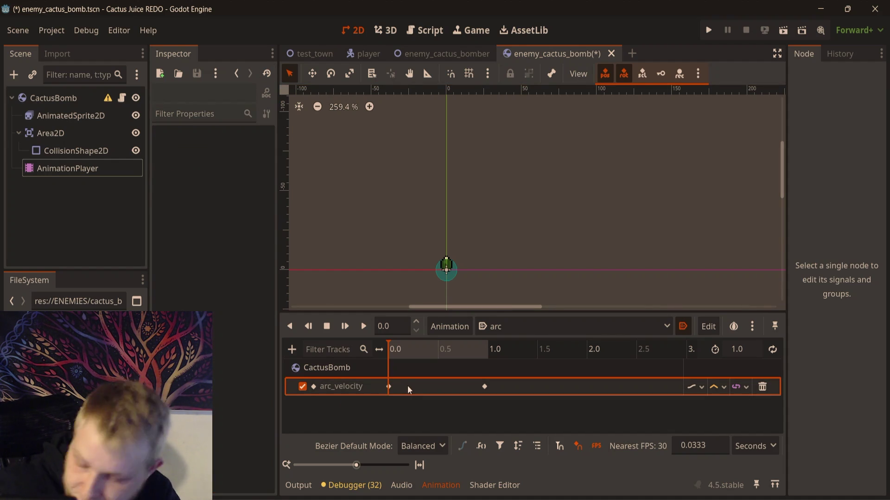
key("ctrl+s")
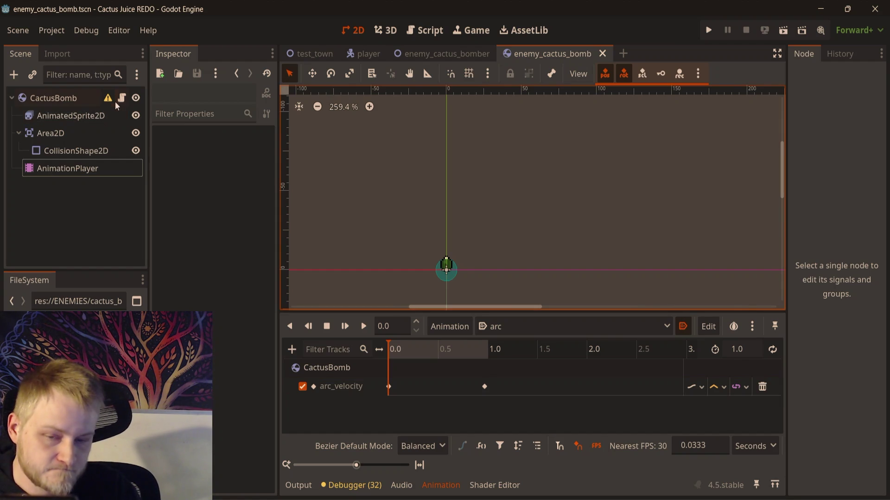
left_click(103, 124)
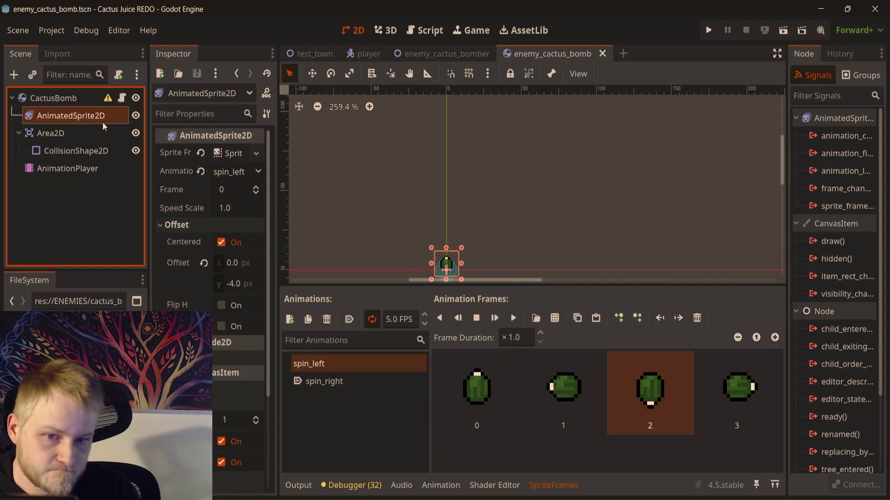
- Open the CactusBomb script and insert an empty line right after the func _process header
left_click(126, 104)
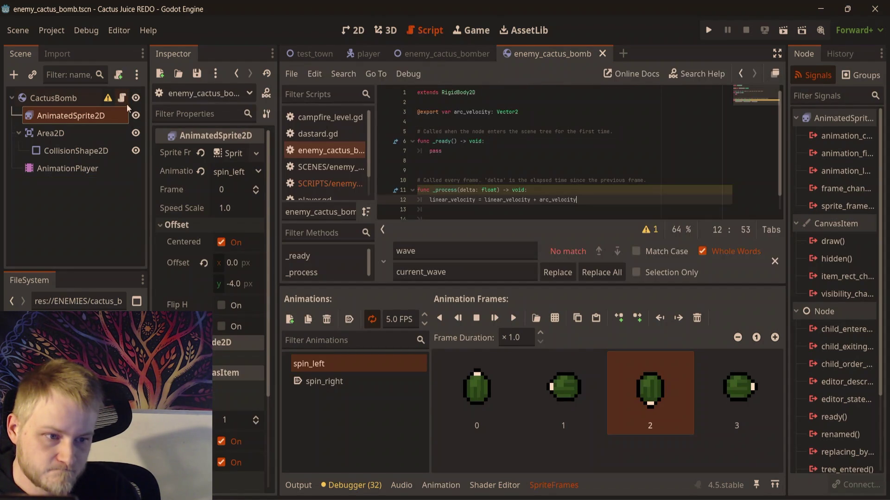
left_click(591, 113)
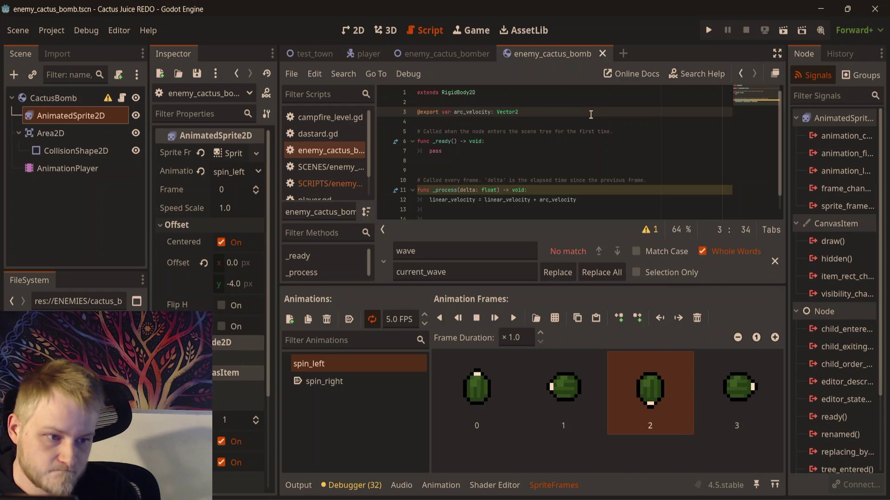
scroll(590, 114, "down", 1)
left_click(567, 162)
left_click(566, 171)
key("Return")
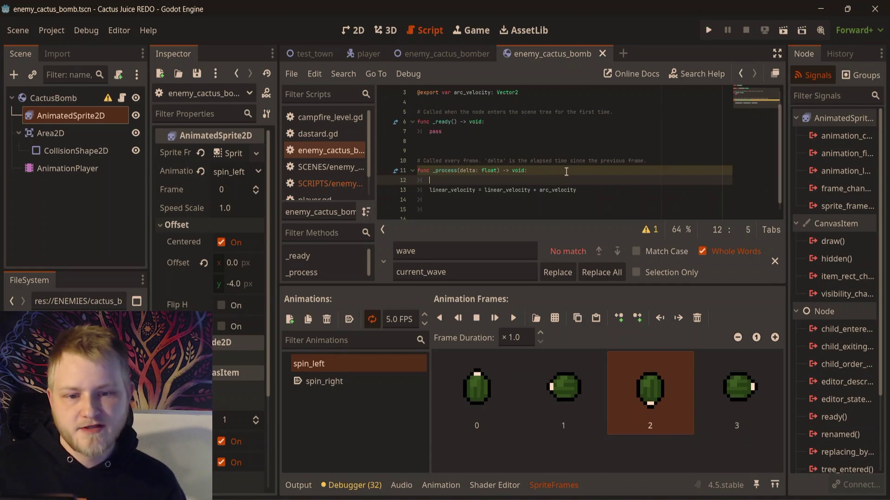
- Add a Timer child node under CactusBomb
left_click(68, 99)
key("ctrl+a")
type("animat")
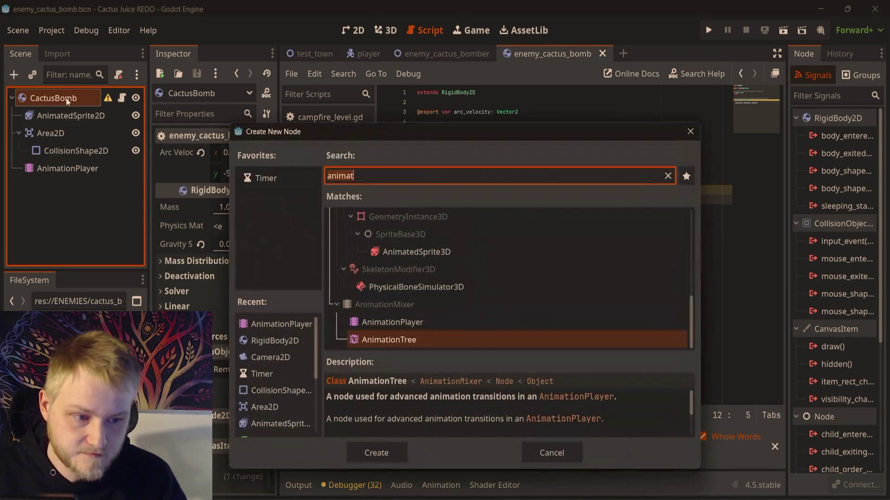
scroll(418, 301, "up", 5)
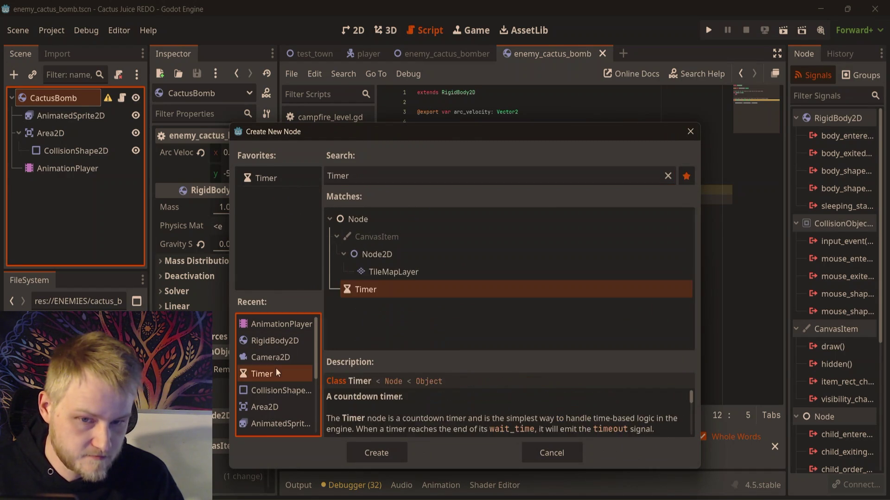
double_click(276, 368)
- Set the Timer's Wait Time to 0.2 seconds
left_click(223, 171)
type("10")
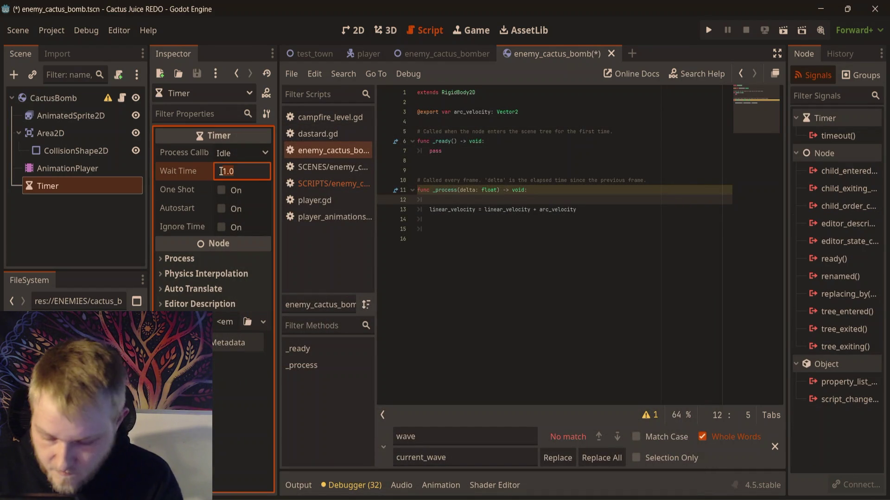
type(",.3")
key("Return")
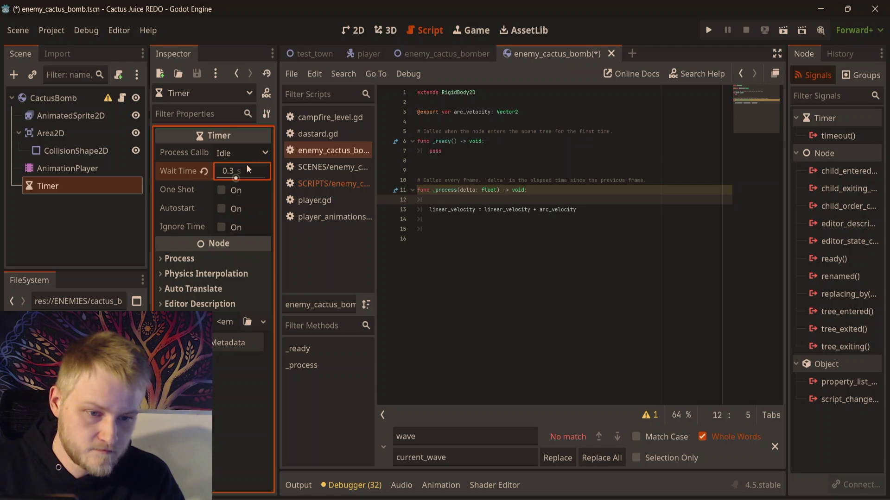
left_click(249, 171)
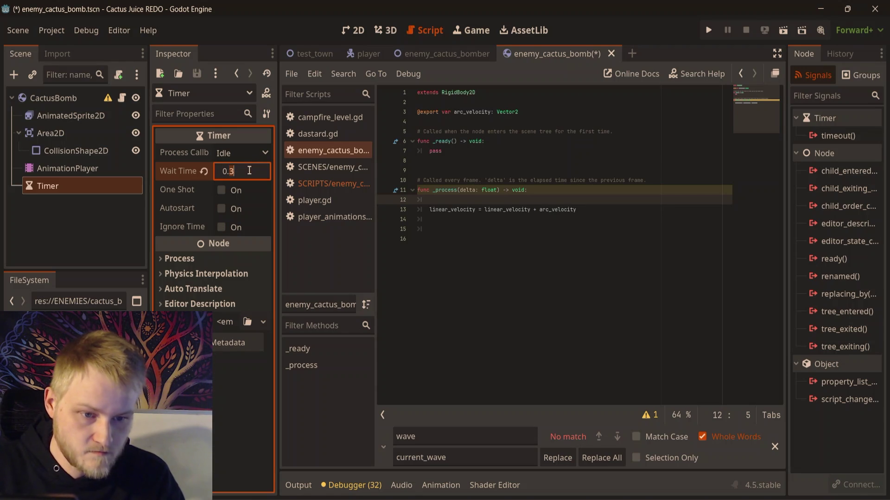
type("2")
key("Return")
- Enable Autostart and One Shot, and connect timeout to a new _on_timer_timeout function
left_click(221, 209)
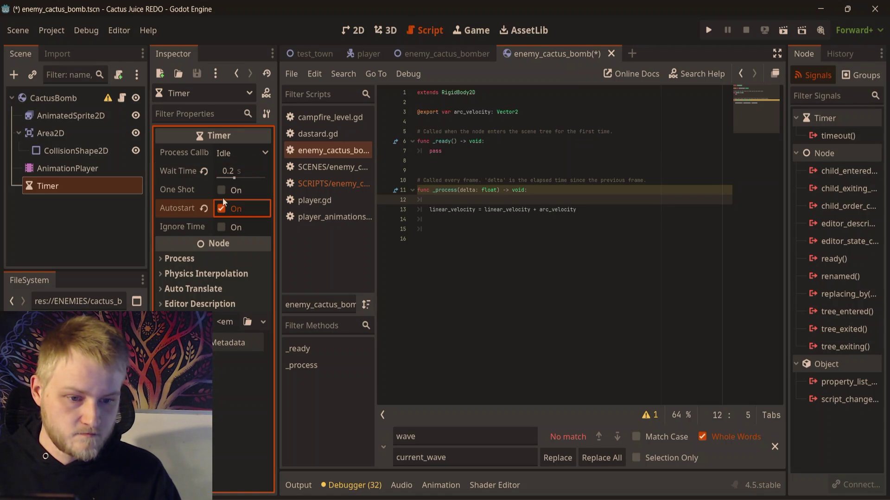
left_click(221, 190)
double_click(810, 135)
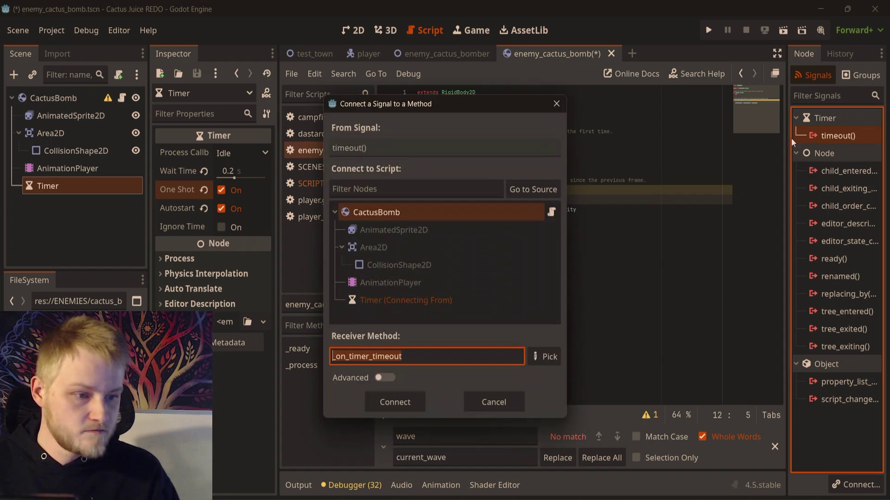
left_click(400, 401)
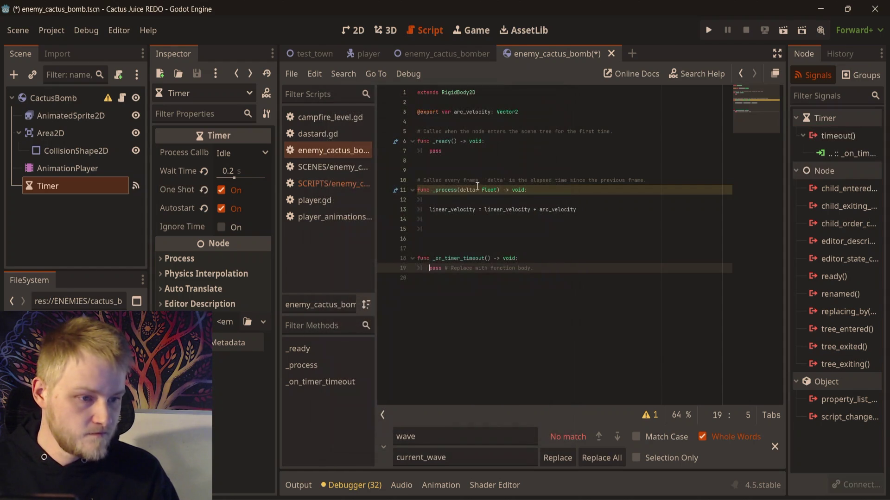
left_click(538, 114)
key("Return")
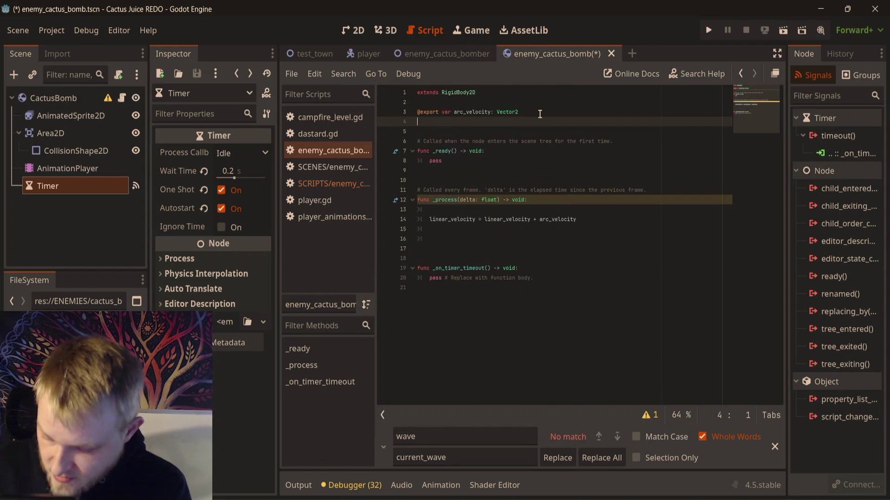
type("@export var")
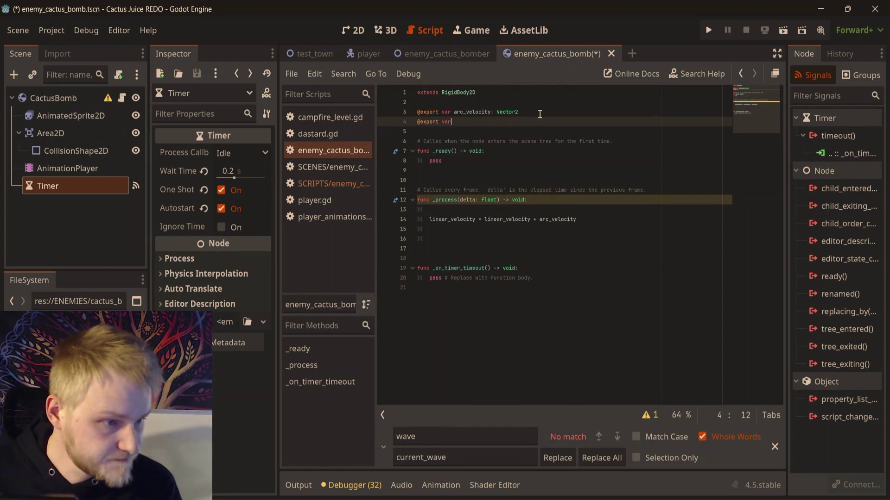
type("get_")
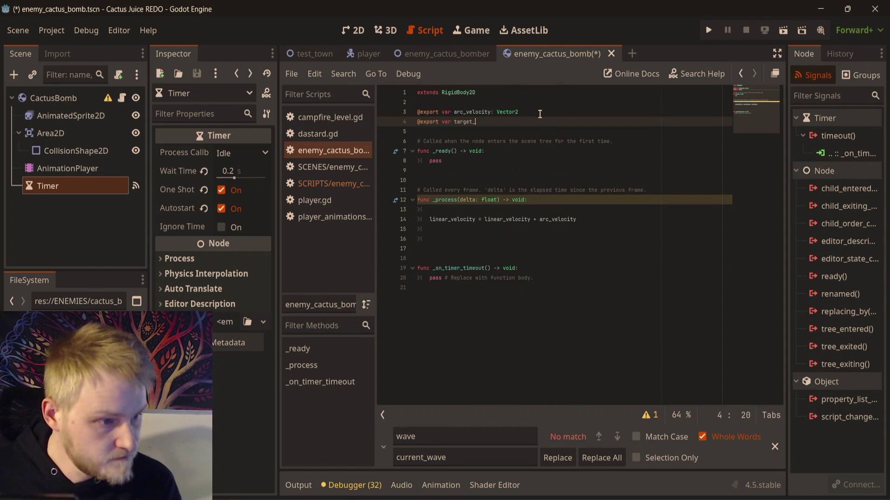
type("velocity")
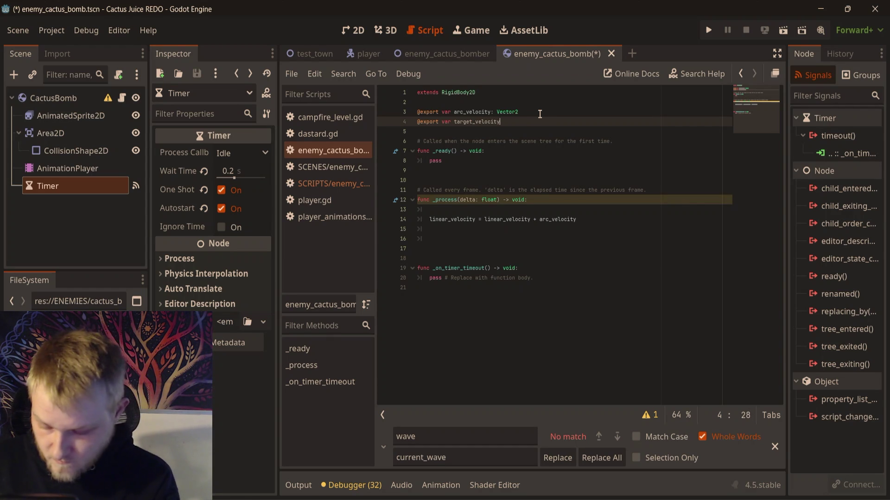
type("2")
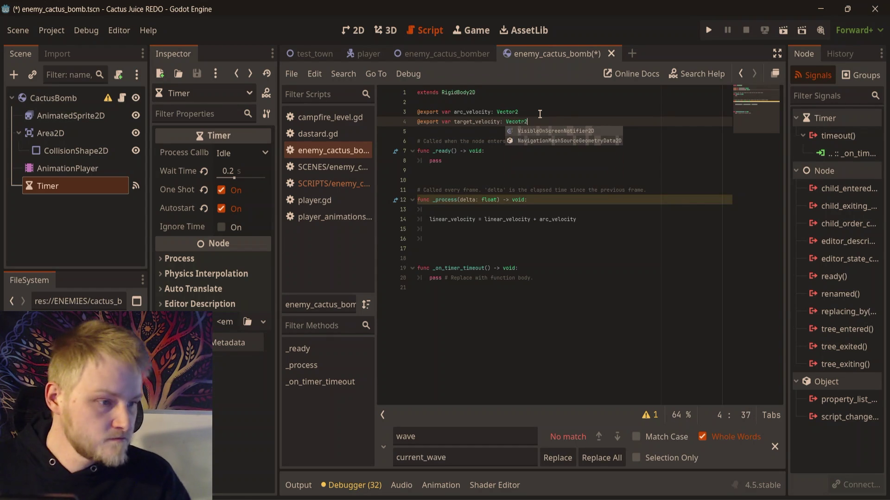
key("BackSpace")
key("BackSpace")
key("BackSpace")
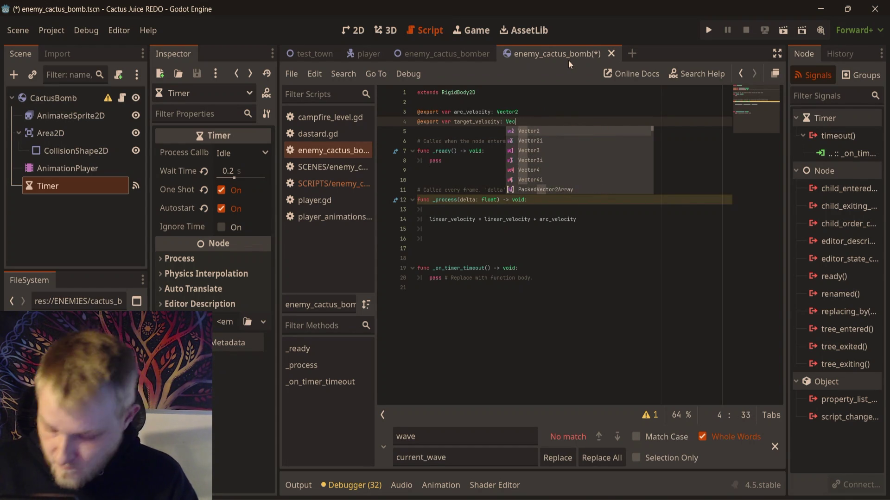
type("tor2")
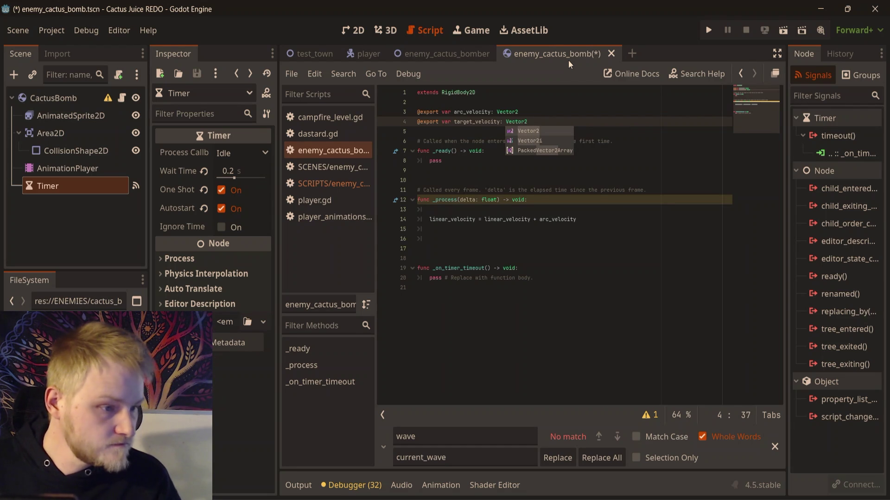
left_click(552, 268)
- Replace the second linear_velocity on line 14 with target_velocity and save
left_click(534, 221)
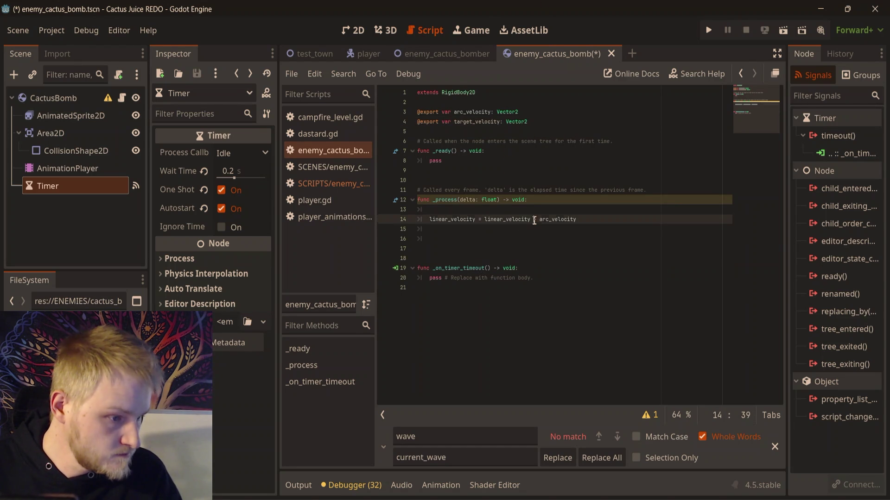
double_click(526, 219)
type("target")
key("Return")
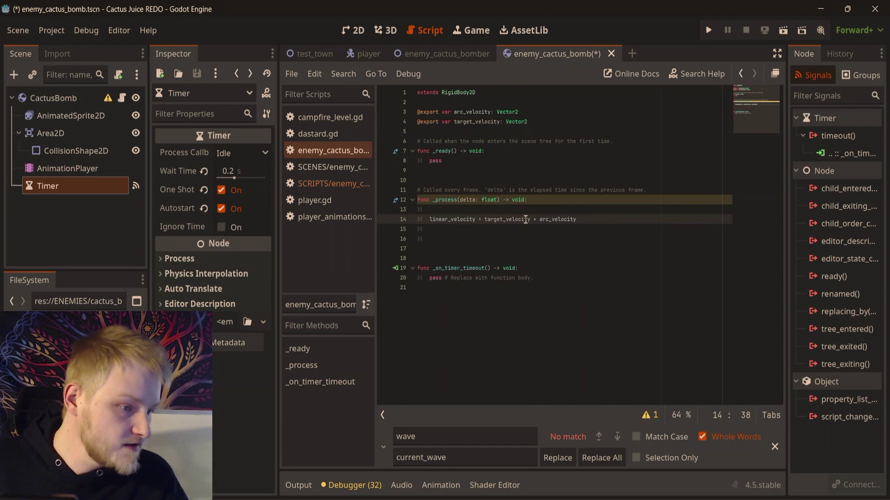
left_click(652, 150)
key("ctrl+s")
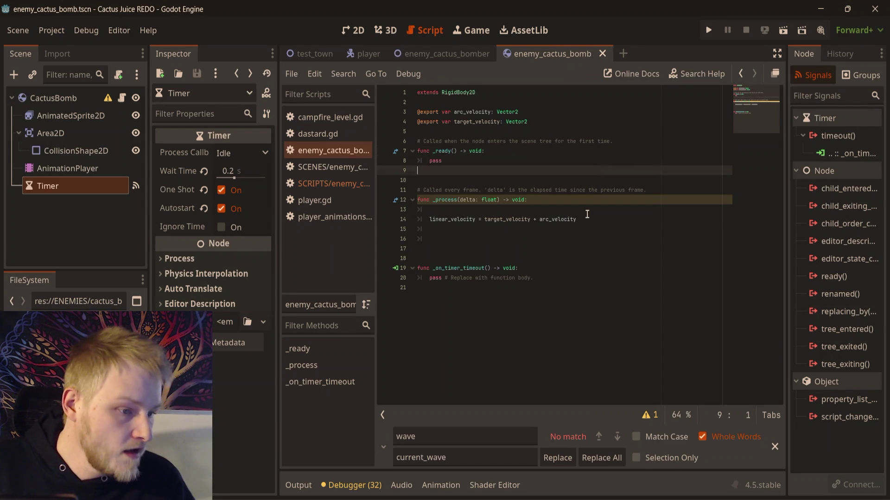
- Delete the placeholder pass in _on_timer_timeout, then undo the edit
left_click(579, 278)
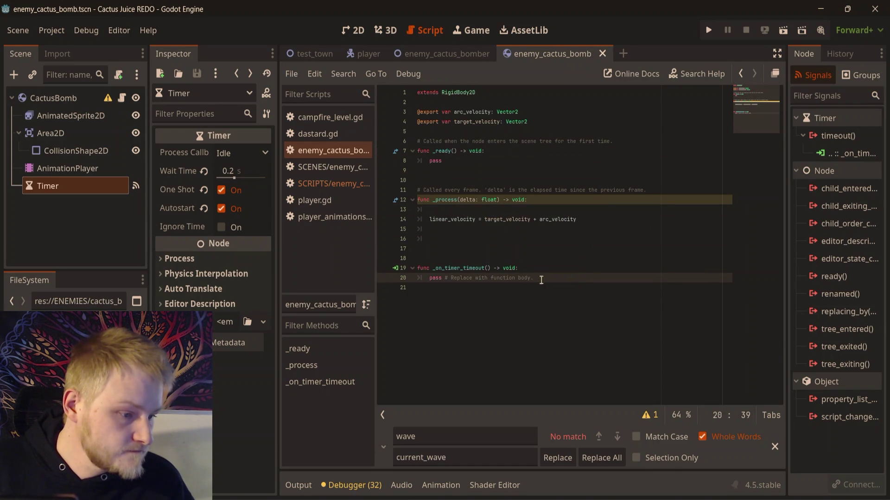
left_click_drag(535, 278, 429, 281)
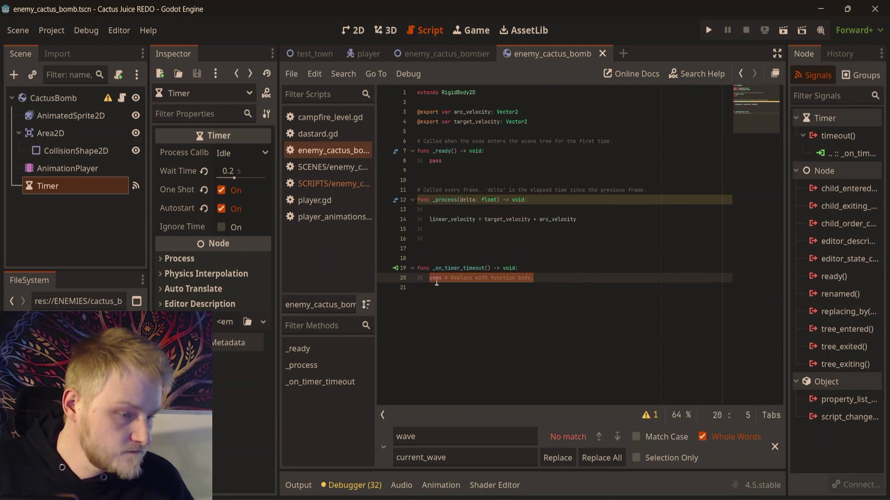
left_click(562, 283)
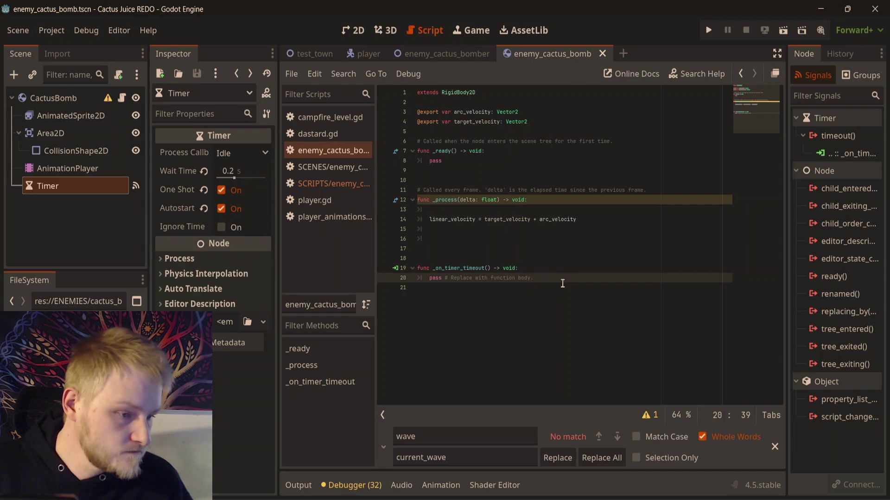
left_click_drag(556, 278, 427, 281)
key("BackSpace")
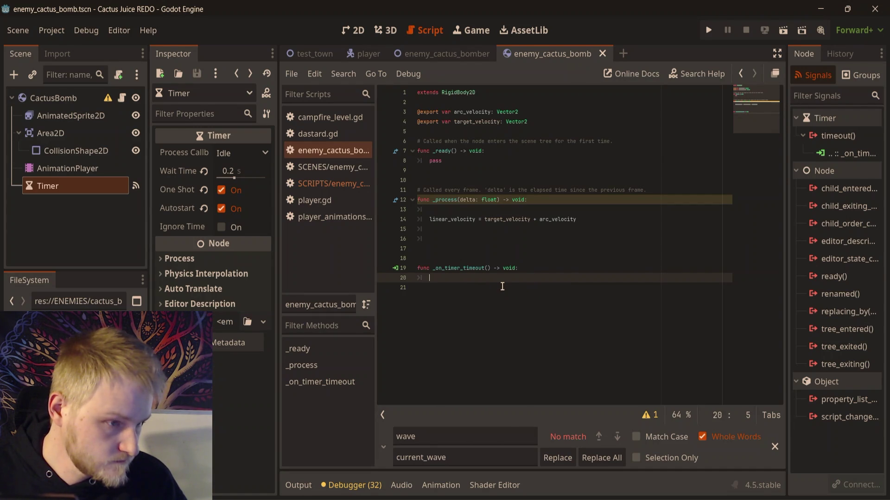
left_click(573, 121)
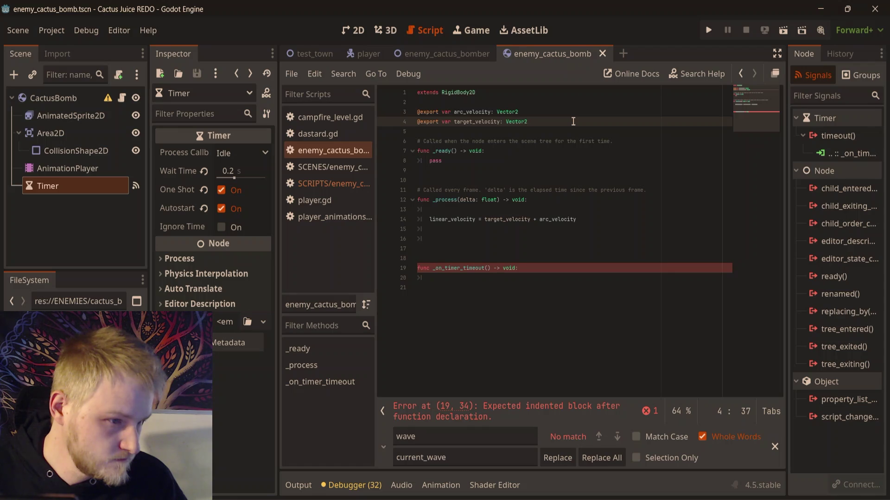
left_click(530, 288)
left_click(534, 280)
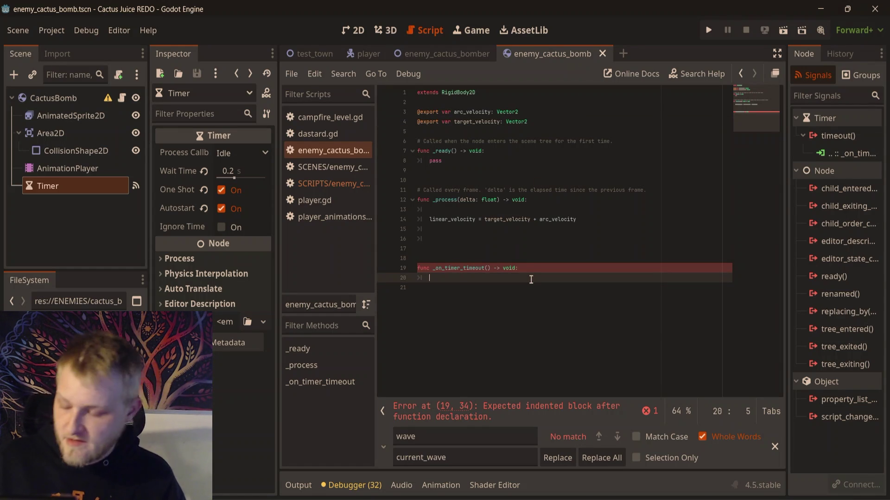
key("ctrl+z")
key("ctrl+z")
key("ctrl+z")
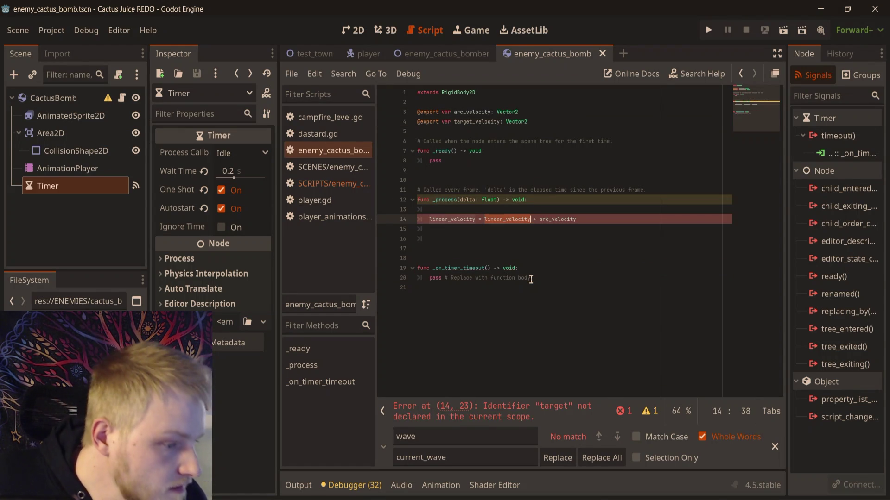
- Replace pass in _on_timer_timeout with linear_velocity = target_velocity
left_click(526, 279)
left_click(542, 278)
left_click_drag(542, 278, 431, 277)
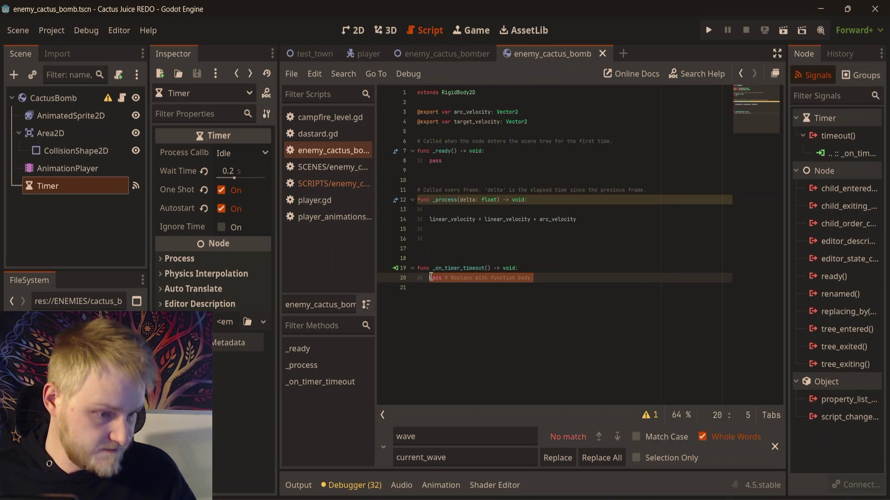
type("linear")
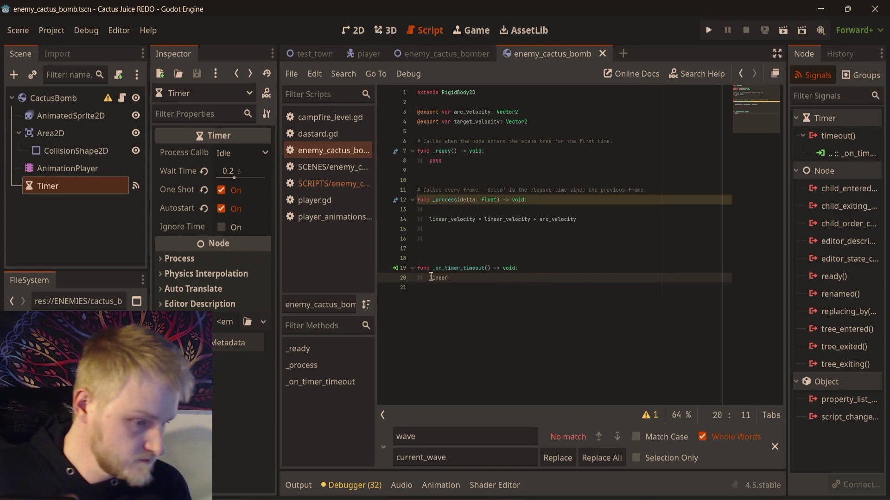
key("Down")
key("Down")
key("Return")
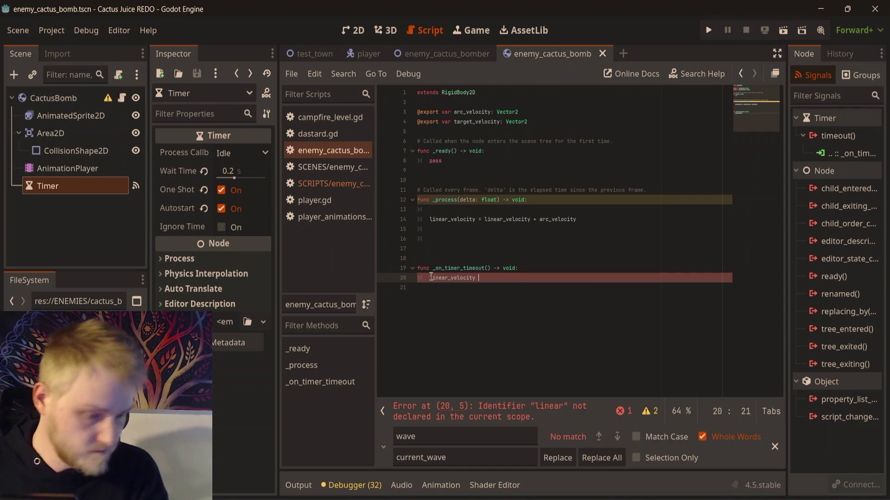
type("= tar")
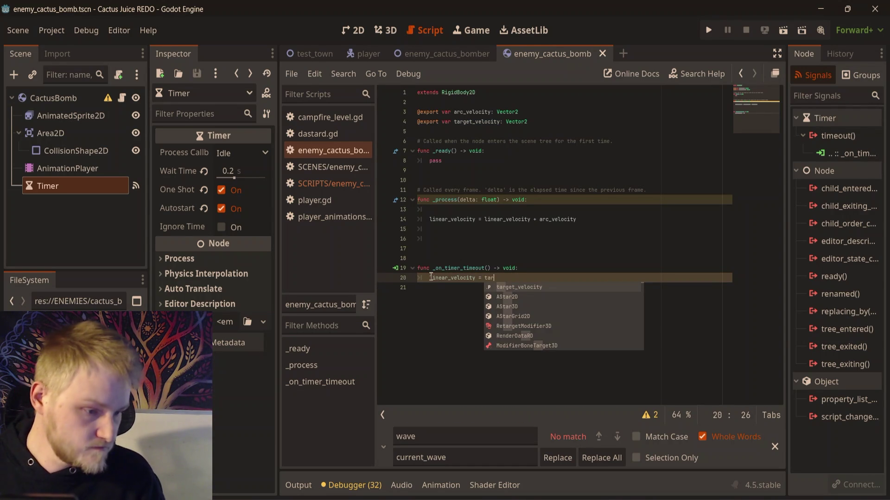
key("Return")
left_click(602, 239)
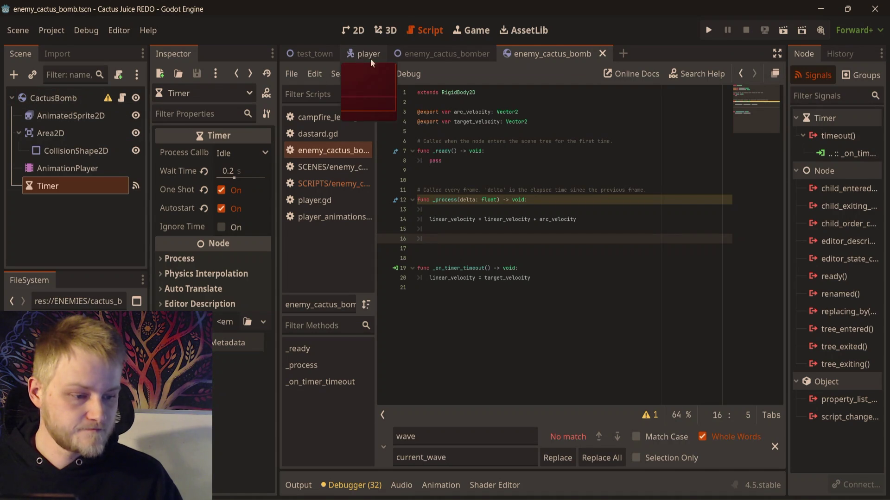
left_click(414, 51)
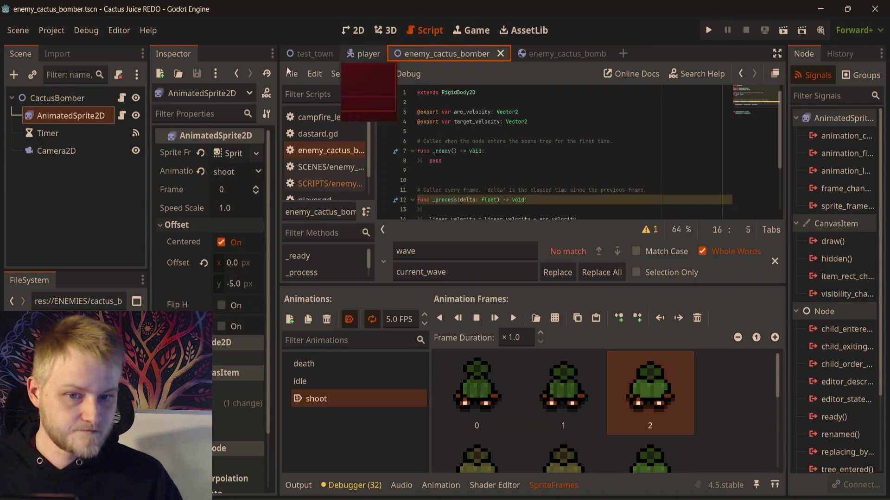
- In the bomber script, change cactus_bomb.linear_velocity to cactus_bomb.target_velocity on line 36
left_click(122, 97)
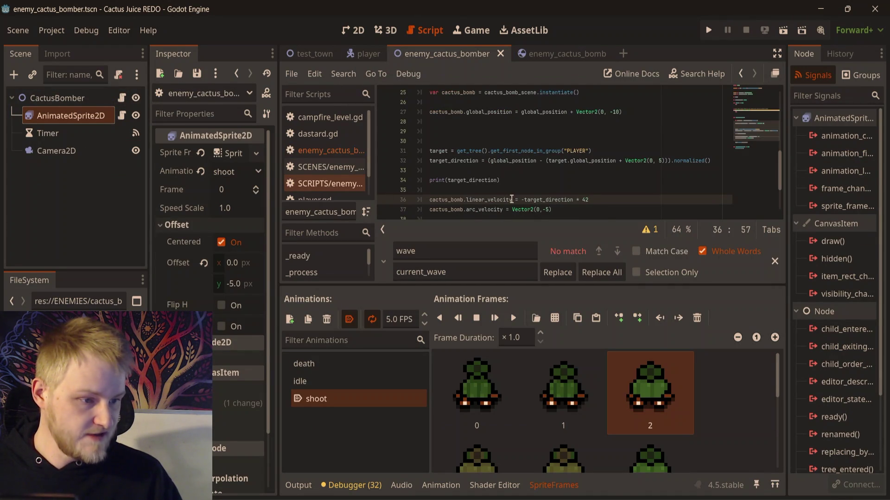
left_click_drag(511, 199, 466, 200)
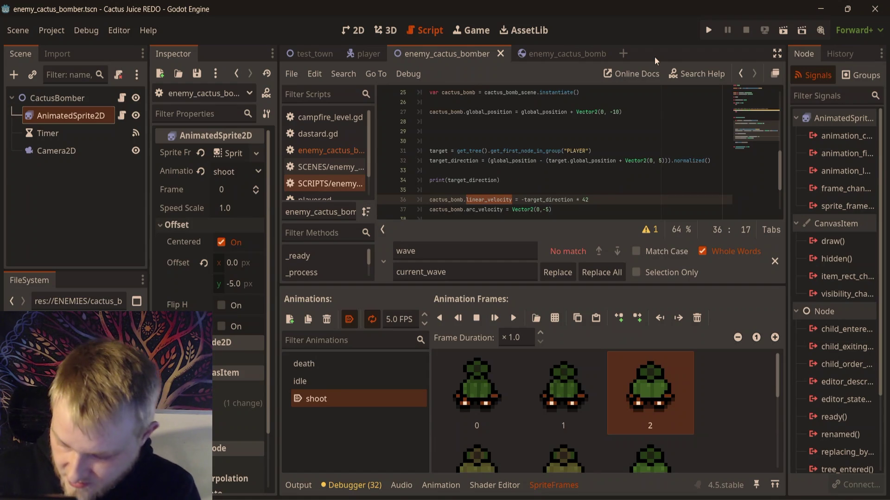
type("target")
type("_ve")
type("locity")
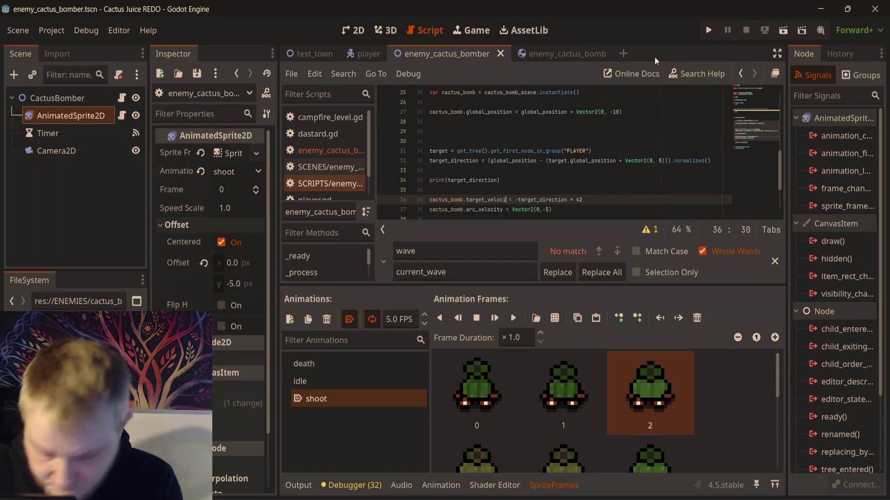
left_click(680, 192)
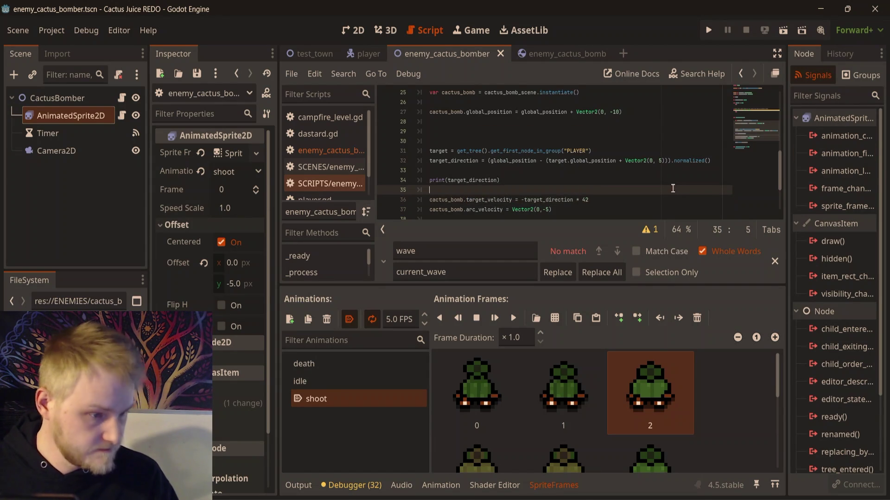
scroll(667, 192, "down", 2)
scroll(660, 187, "up", 1)
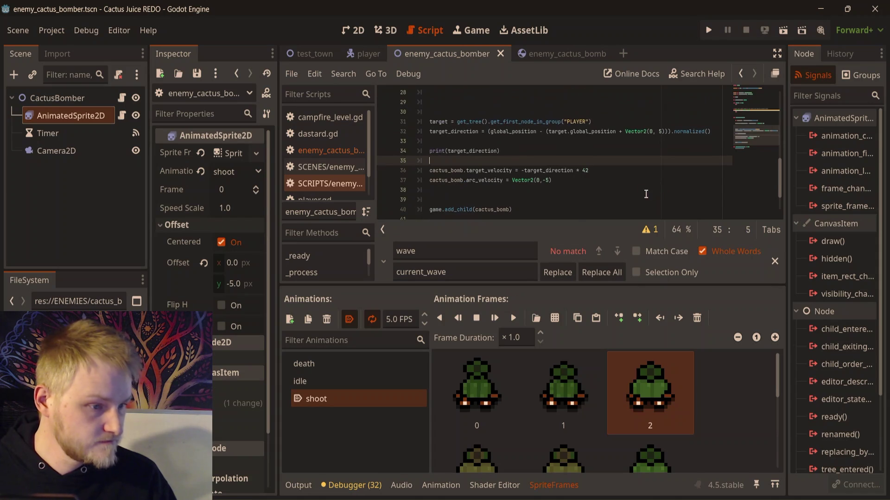
- Delete the arc_velocity assignment on line 37 and go back to the cactus bomb's script
left_click(569, 51)
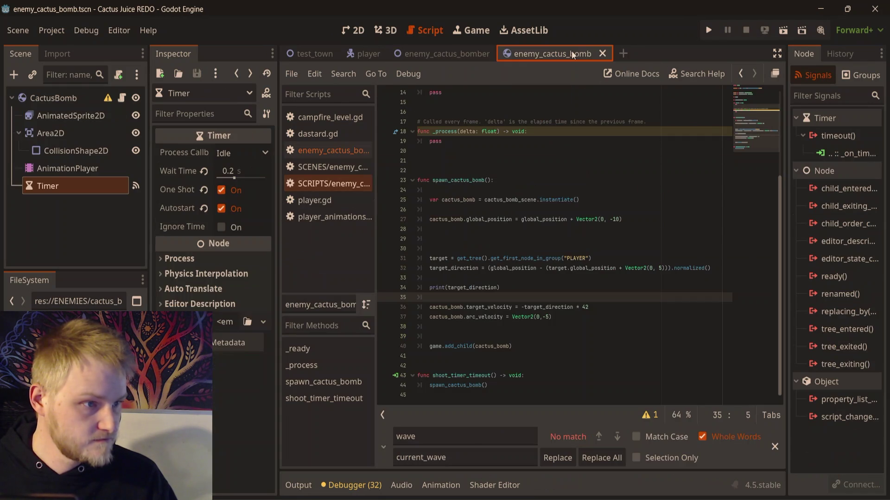
left_click(458, 51)
scroll(558, 173, "down", 4)
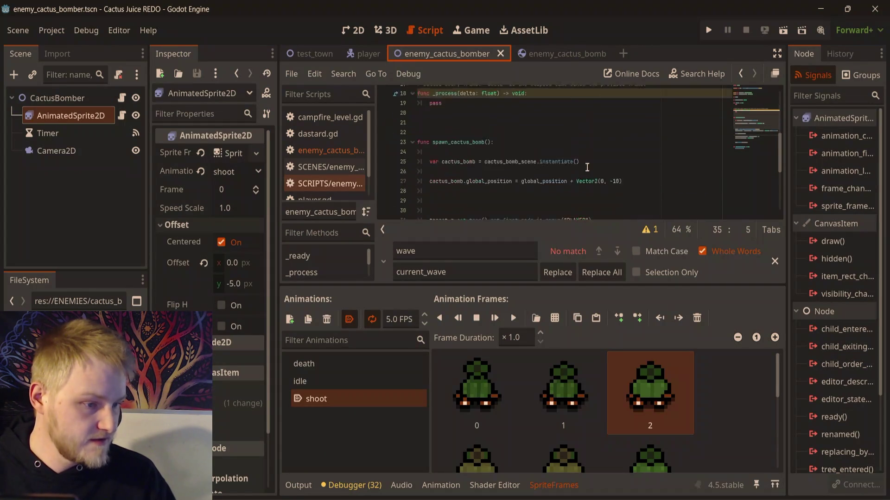
left_click_drag(556, 199, 427, 198)
key("BackSpace")
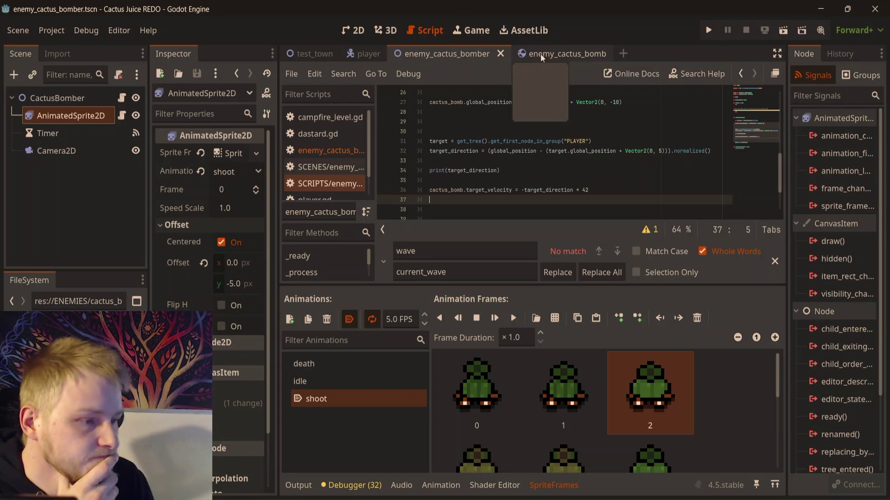
key("ctrl+Tab")
left_click(122, 98)
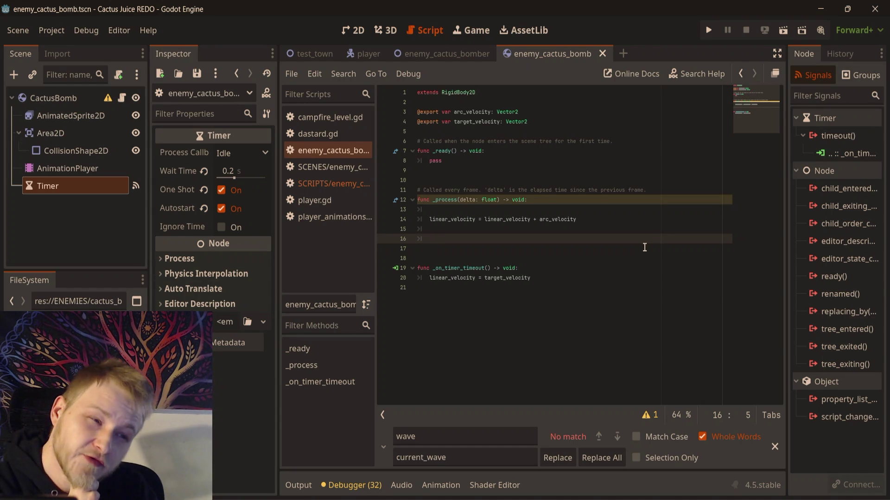
- Launch the test_town scene with F6 to watch the cactus bomber lob bombs
left_click(562, 258)
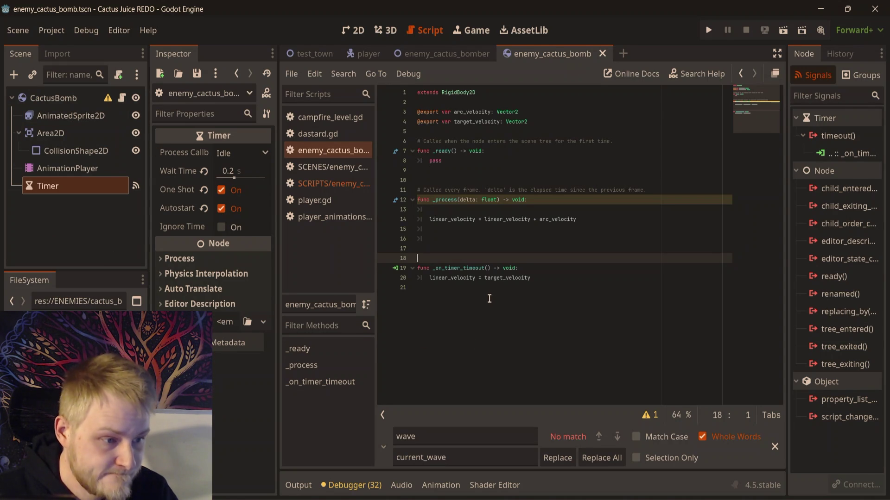
left_click(470, 238)
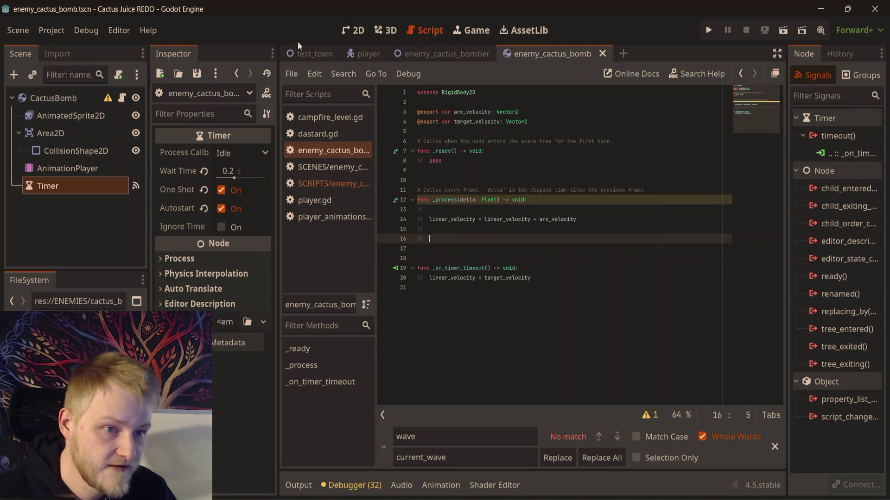
left_click(309, 54)
left_click(348, 32)
key("F6")
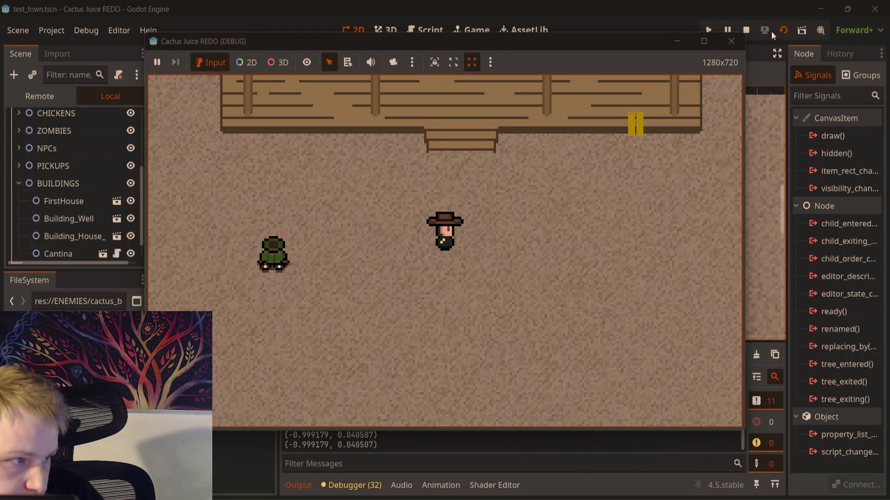
- Close the debug game window and return to the cactus bomb script
left_click(739, 44)
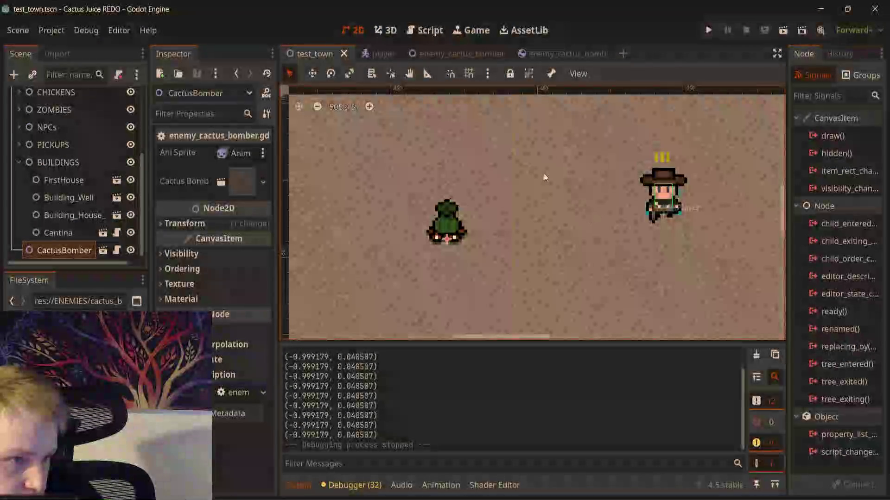
left_click(432, 32)
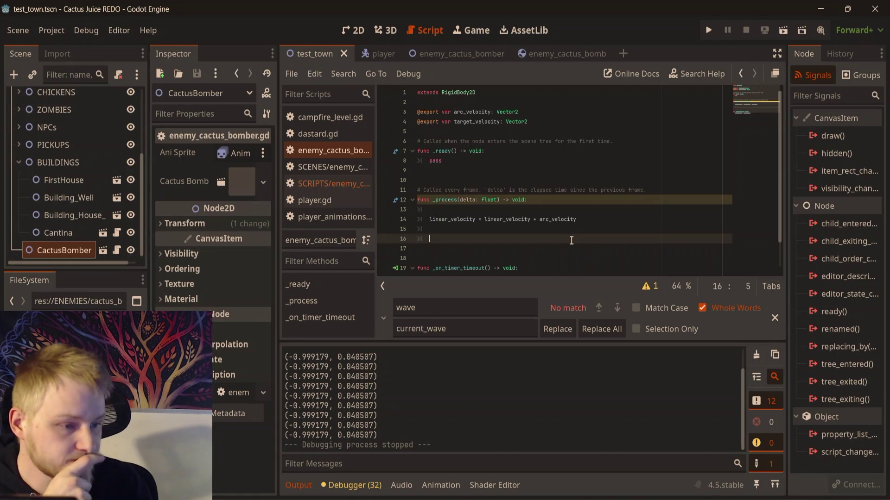
- Add a new indented line after line 15 in _process, then reopen the enemy_cactus_bomb scene
scroll(571, 239, "down", 2)
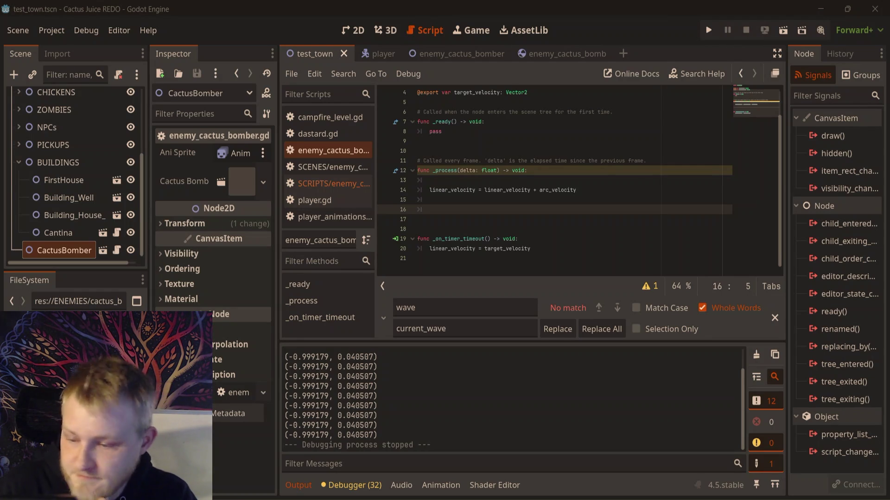
left_click(491, 190)
mouse_move(491, 190)
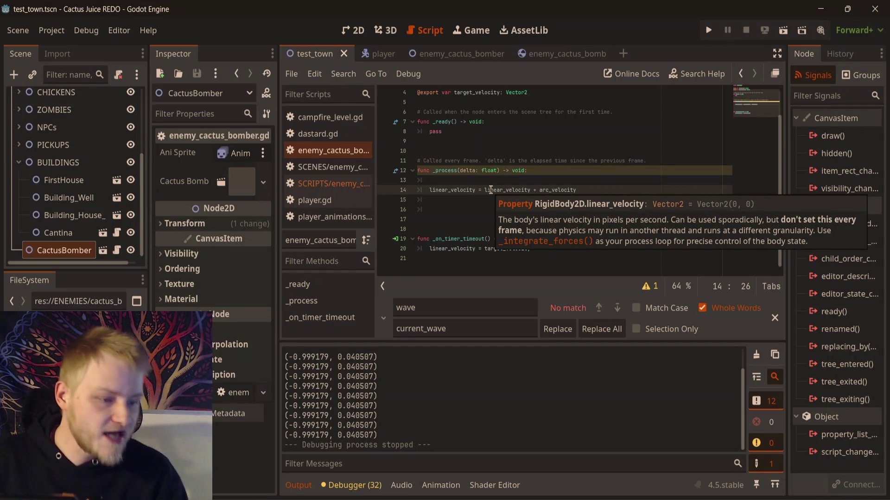
left_click(550, 247)
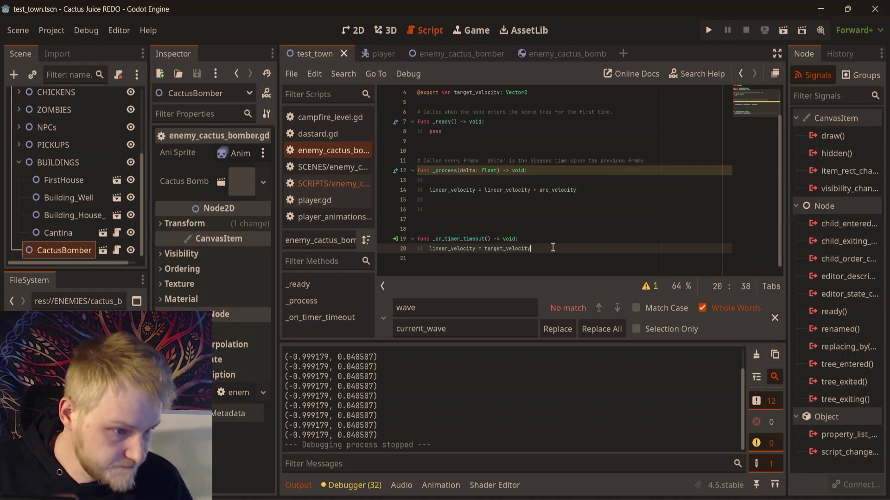
left_click(561, 238)
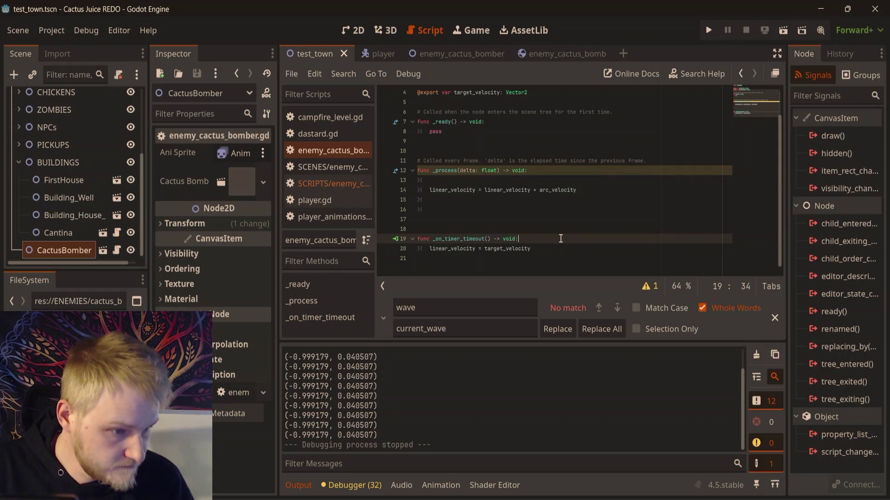
left_click(580, 202)
key("Return")
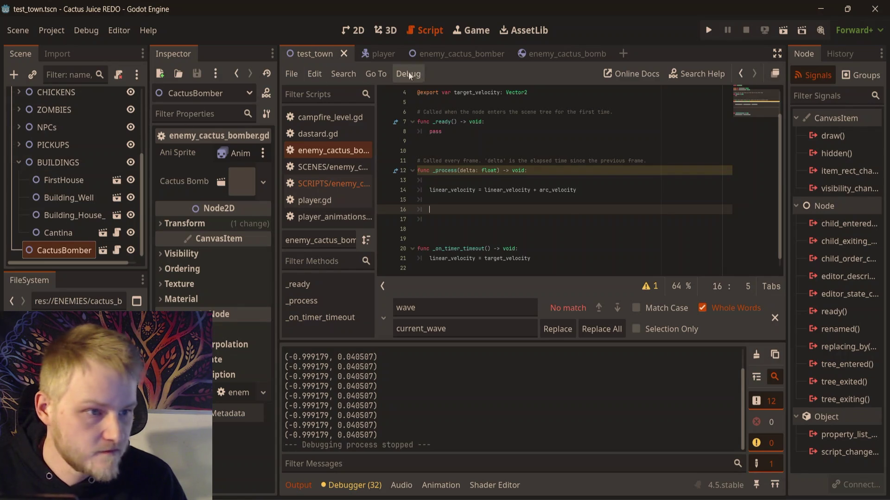
left_click(554, 56)
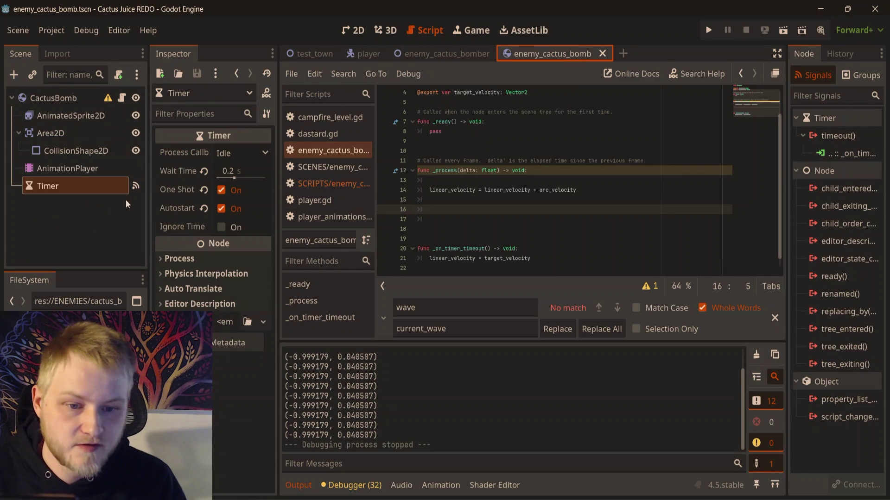
- Change the Timer's Wait Time from 0.2 to 0.05 seconds, then select the linear_velocity = target_velocity line
left_click(232, 171)
type("0.1")
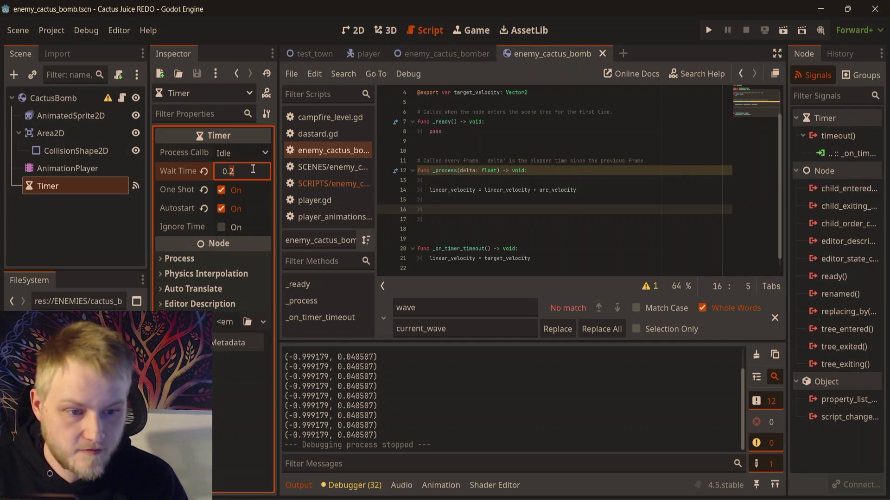
key("Return")
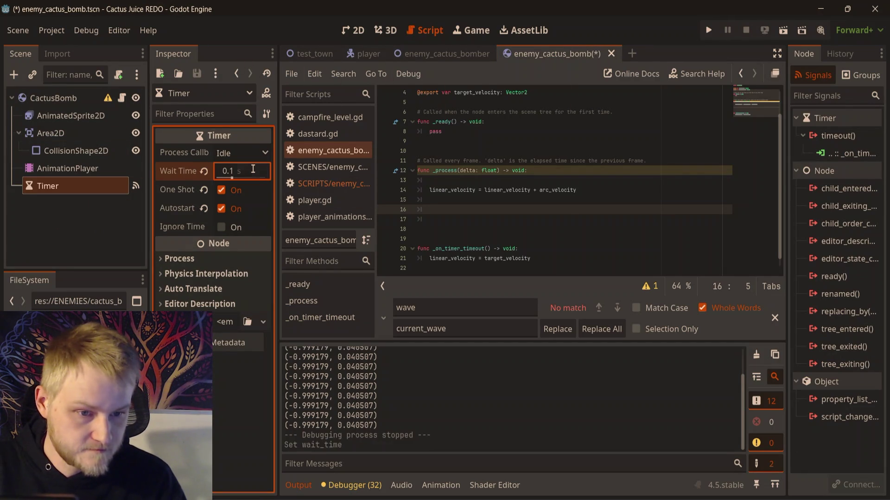
key("BackSpace")
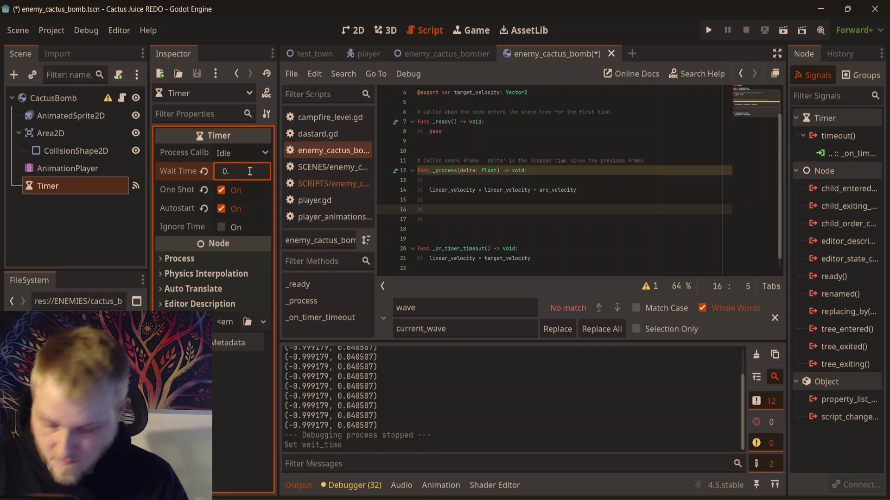
type("05")
key("Return")
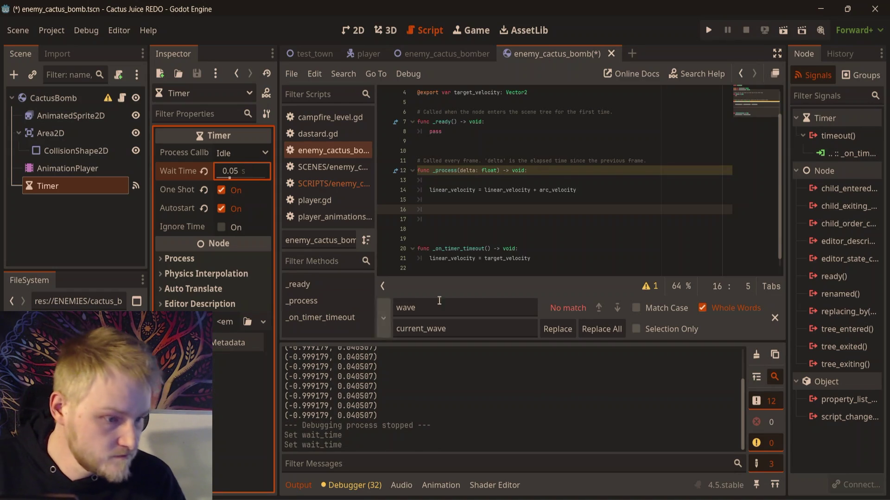
left_click(558, 252)
left_click_drag(554, 260, 428, 262)
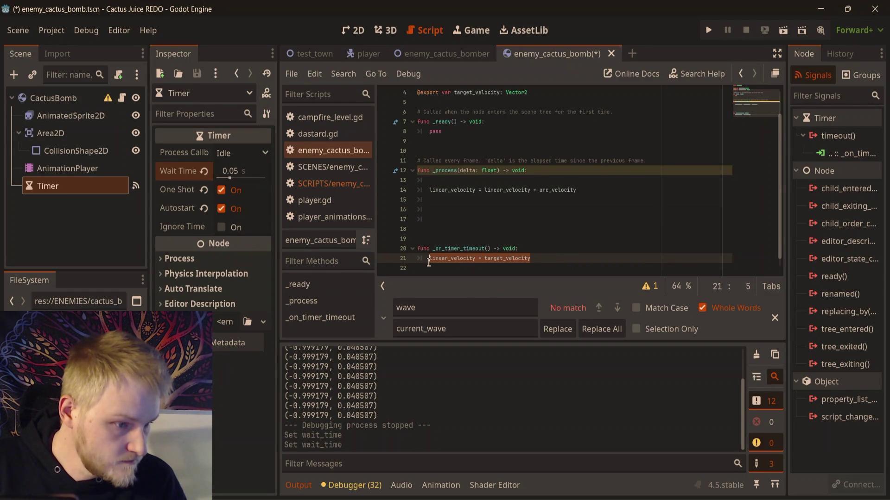
- Rewrite the statement as linear_velocity += and add an if target_velocity line inside _on_timer_timeout
type("linear")
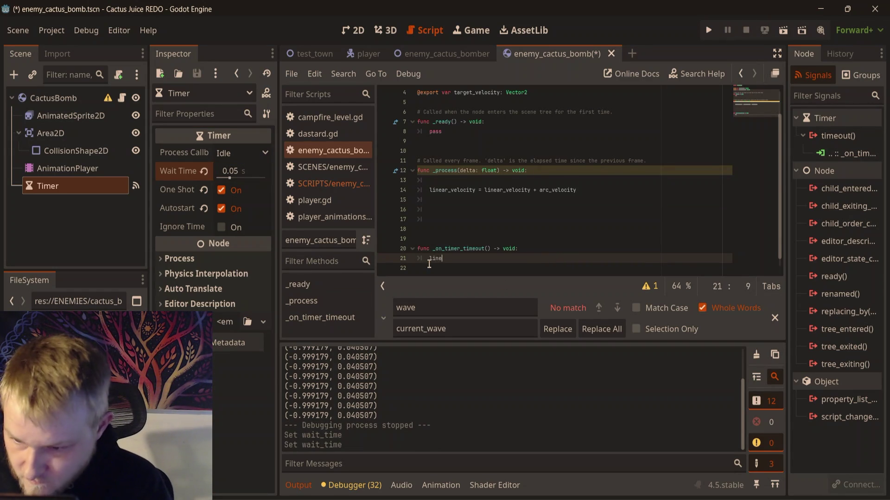
type("_velocit")
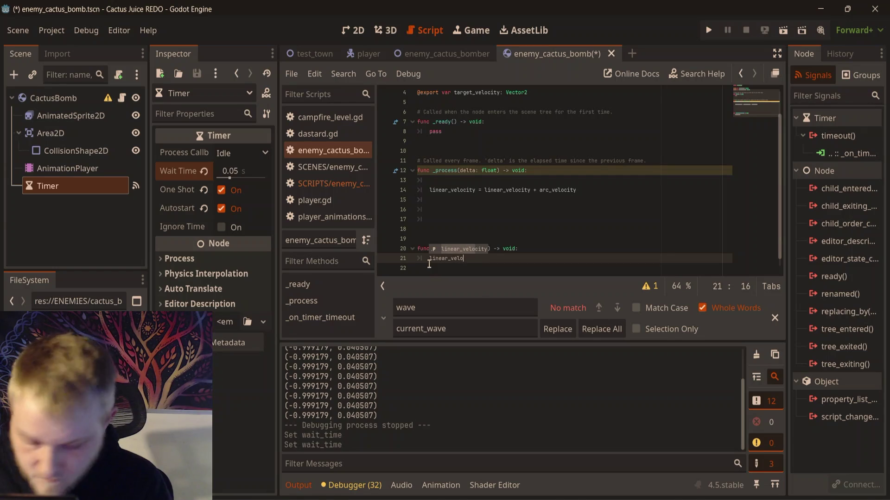
type("y +=")
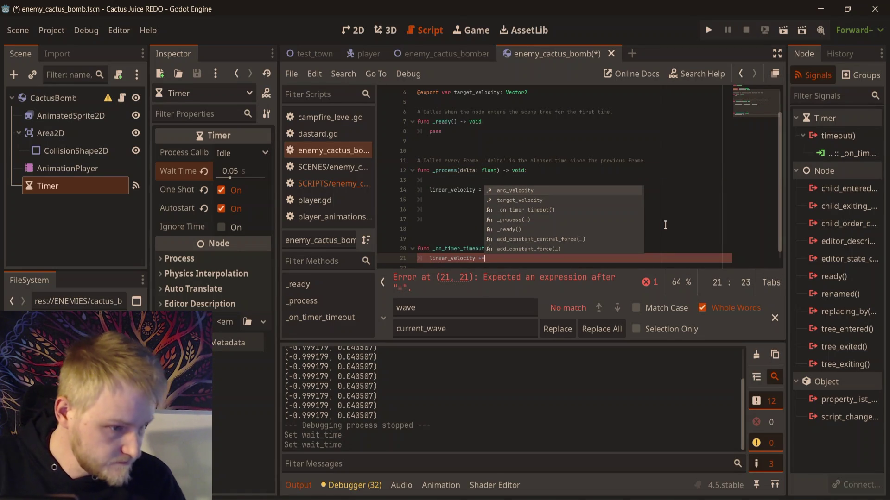
left_click(462, 248)
left_click(552, 247)
key("Return")
type("if targ")
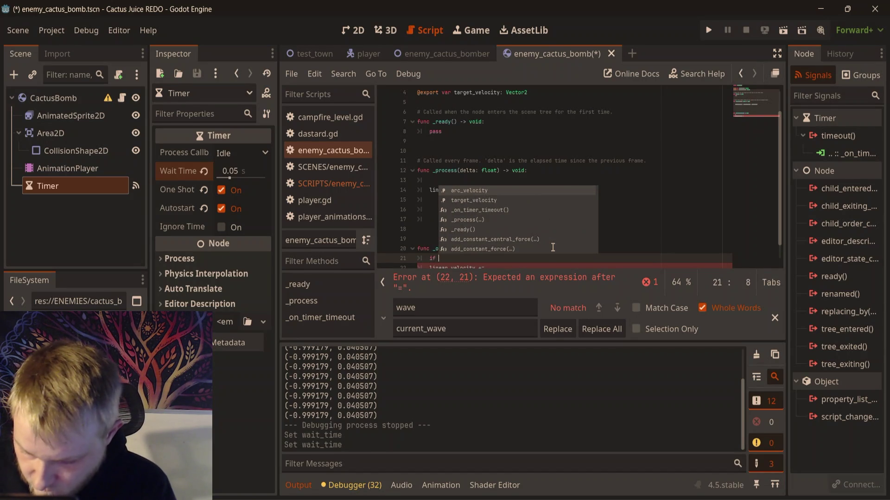
key("Return")
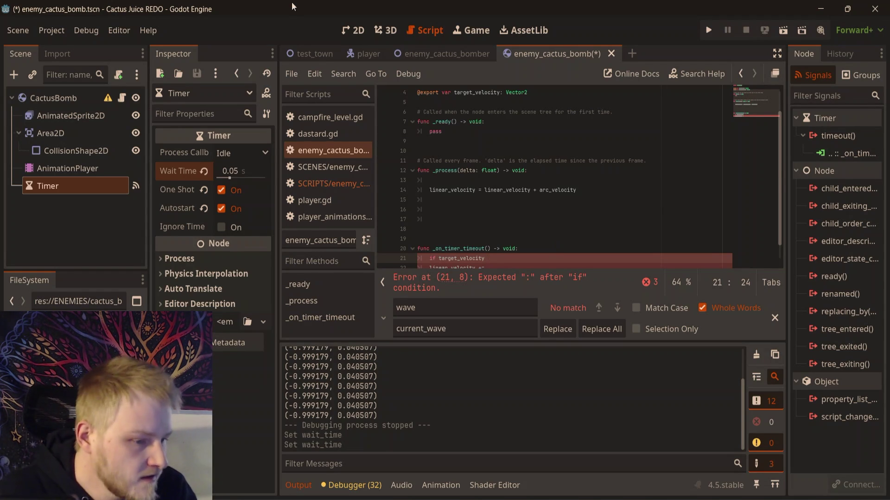
- Delete the broken _on_timer_timeout function, leaving only _ready and _process
scroll(509, 185, "down", 1)
left_click(466, 238)
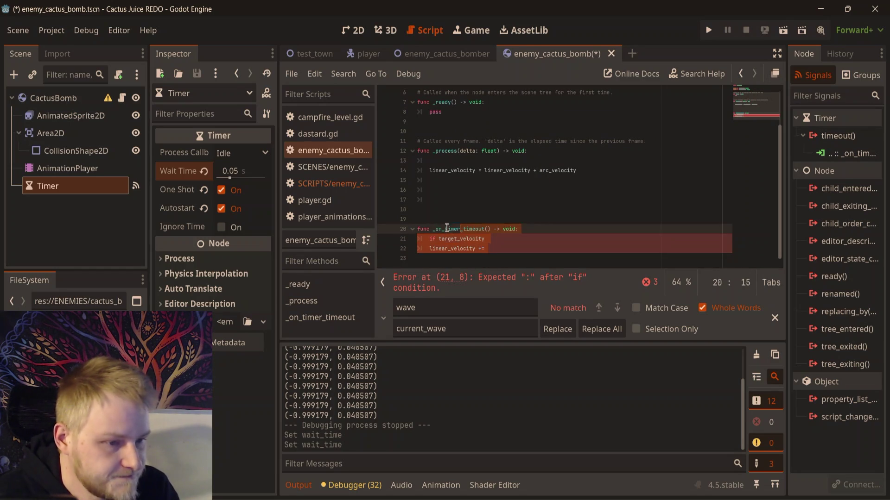
left_click(417, 209, "shift")
key("BackSpace")
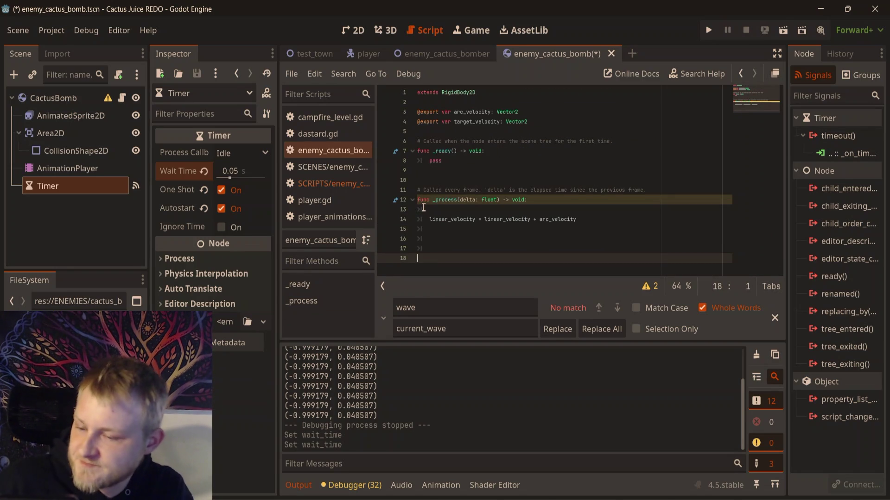